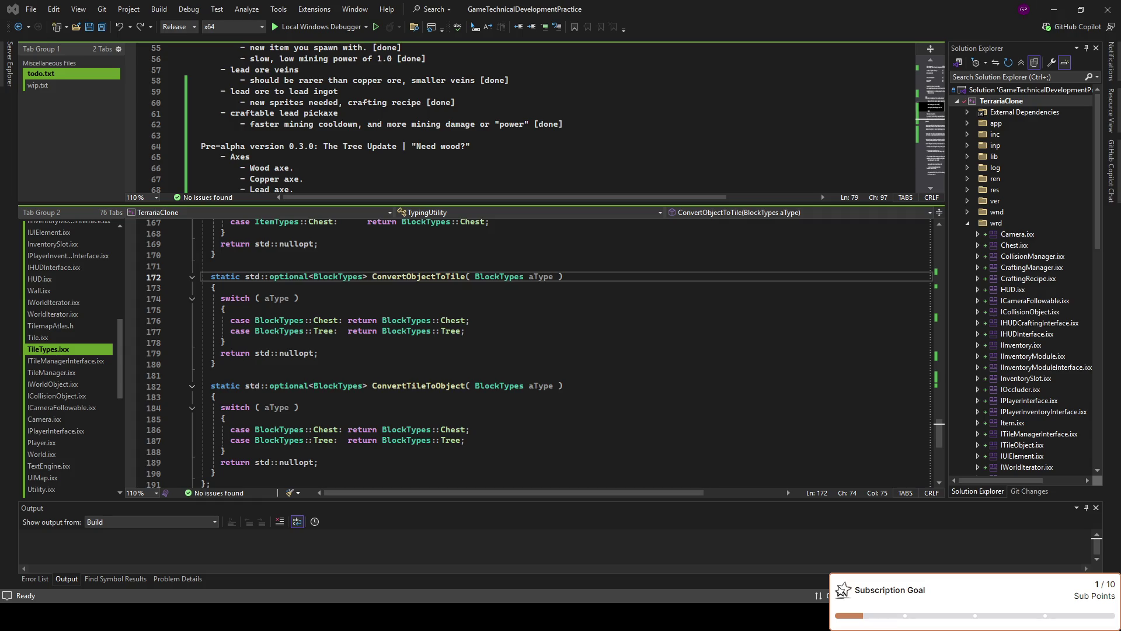
Review the ConvertTileToObject function's Chest case and the end of the TypingUtility class
{"action": "left_click", "coordinate": [584, 385]}
{"action": "scroll", "coordinate": [590, 386], "scroll_direction": "down", "scroll_amount": 1}
{"action": "left_click", "coordinate": [585, 399]}
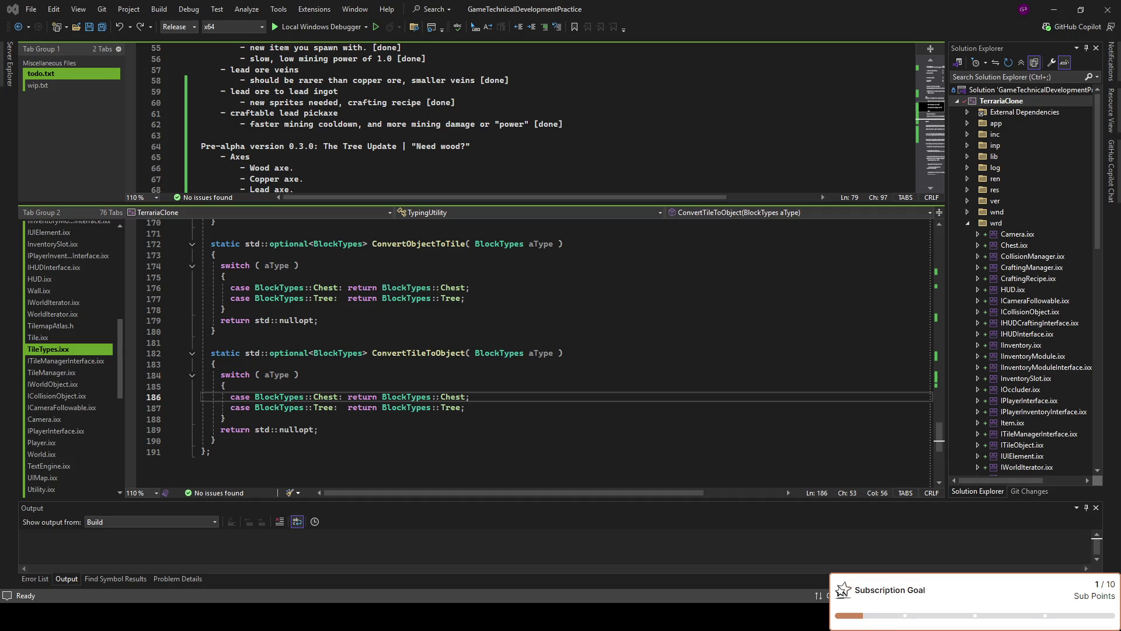
{"action": "left_click", "coordinate": [362, 479]}
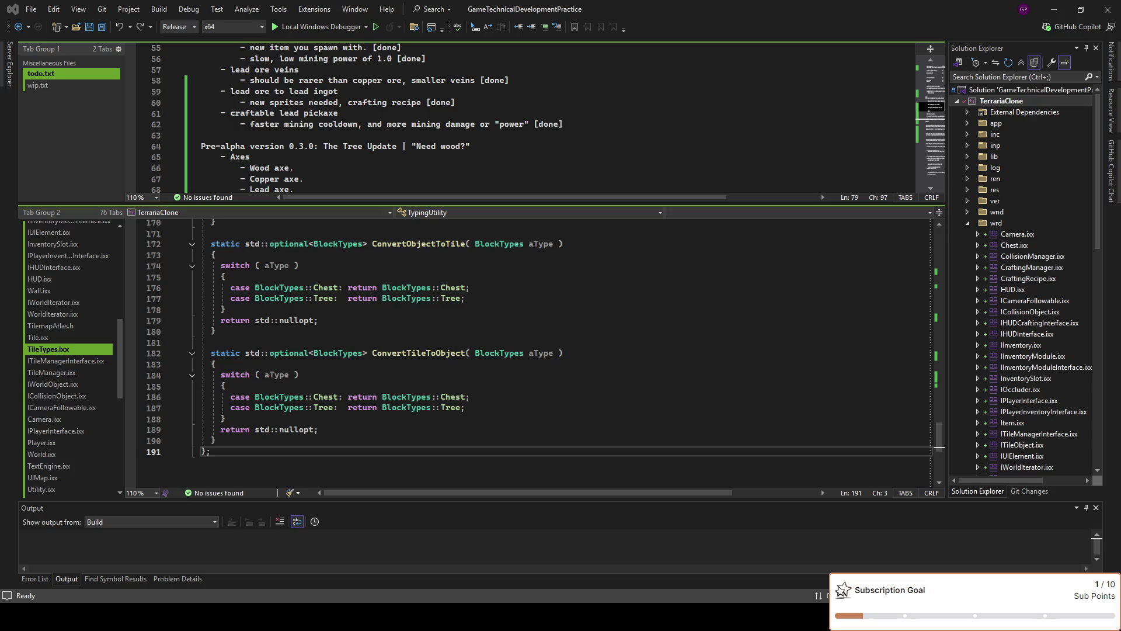
Drag the tab-group splitter upward to shrink the todo notes pane and enlarge the code view
{"action": "scroll", "coordinate": [526, 350], "scroll_direction": "up", "scroll_amount": 20}
{"action": "scroll", "coordinate": [526, 351], "scroll_direction": "up", "scroll_amount": 6}
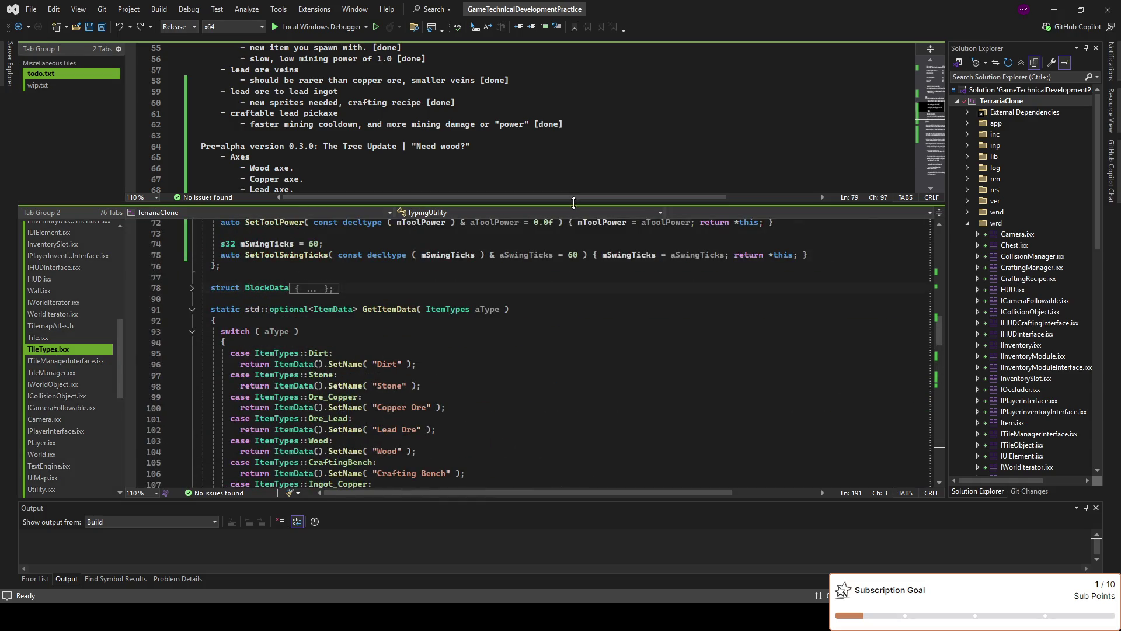
{"action": "left_click_drag", "start_coordinate": [448, 205], "coordinate": [448, 125]}
{"action": "scroll", "coordinate": [448, 315], "scroll_direction": "up", "scroll_amount": 4}
{"action": "scroll", "coordinate": [449, 315], "scroll_direction": "up", "scroll_amount": 11}
{"action": "scroll", "coordinate": [448, 314], "scroll_direction": "up", "scroll_amount": 4}
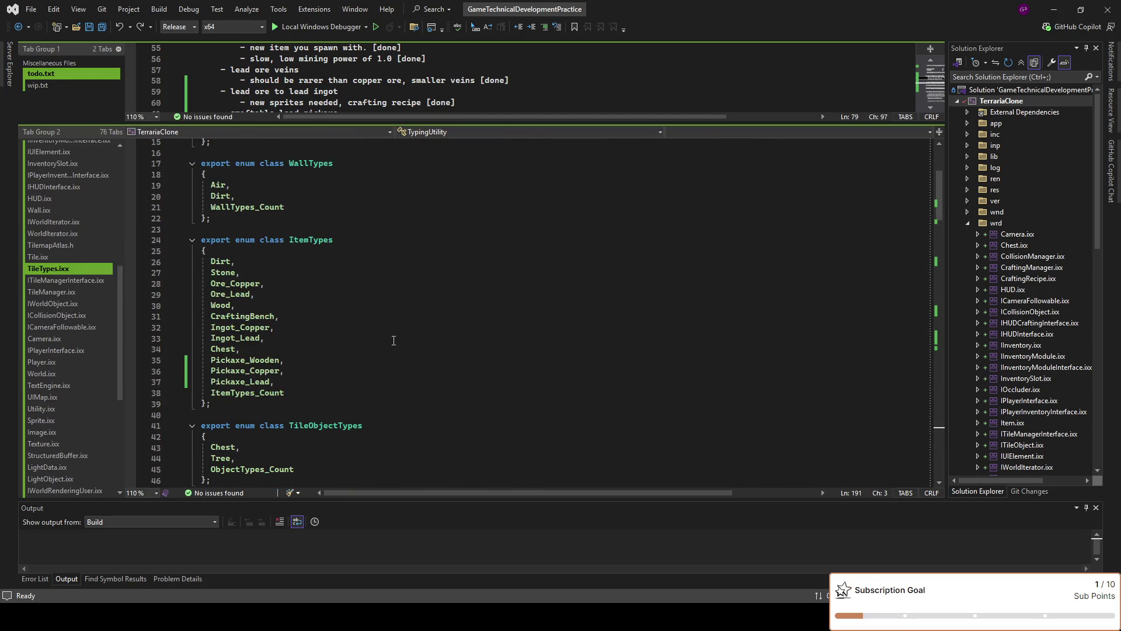
Inspect the Ore_Lead and Ore_Copper entries in ItemTypes, then the collapsed BlockData struct
{"action": "left_click", "coordinate": [322, 261]}
{"action": "left_click", "coordinate": [322, 293]}
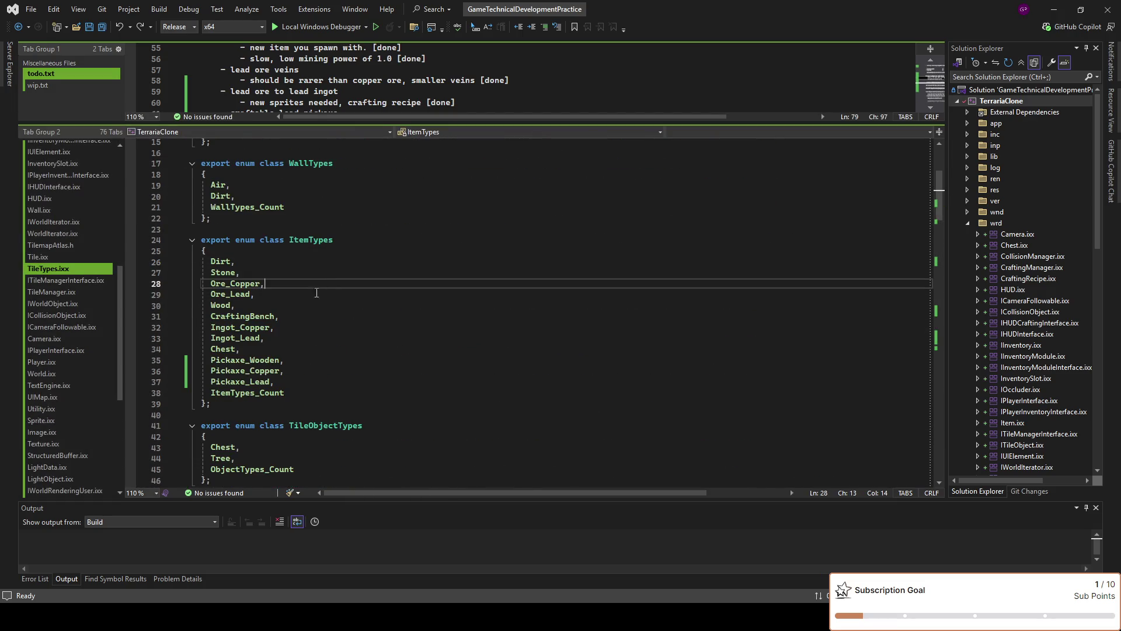
{"action": "double_click", "coordinate": [239, 284]}
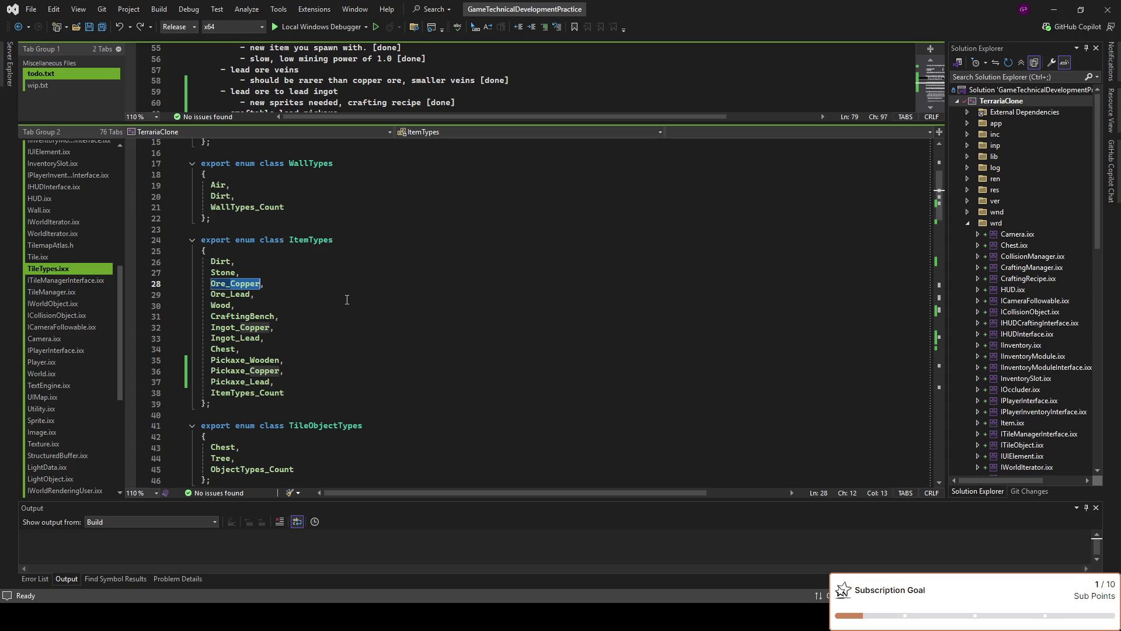
{"action": "left_click", "coordinate": [347, 299]}
{"action": "scroll", "coordinate": [452, 318], "scroll_direction": "down", "scroll_amount": 3}
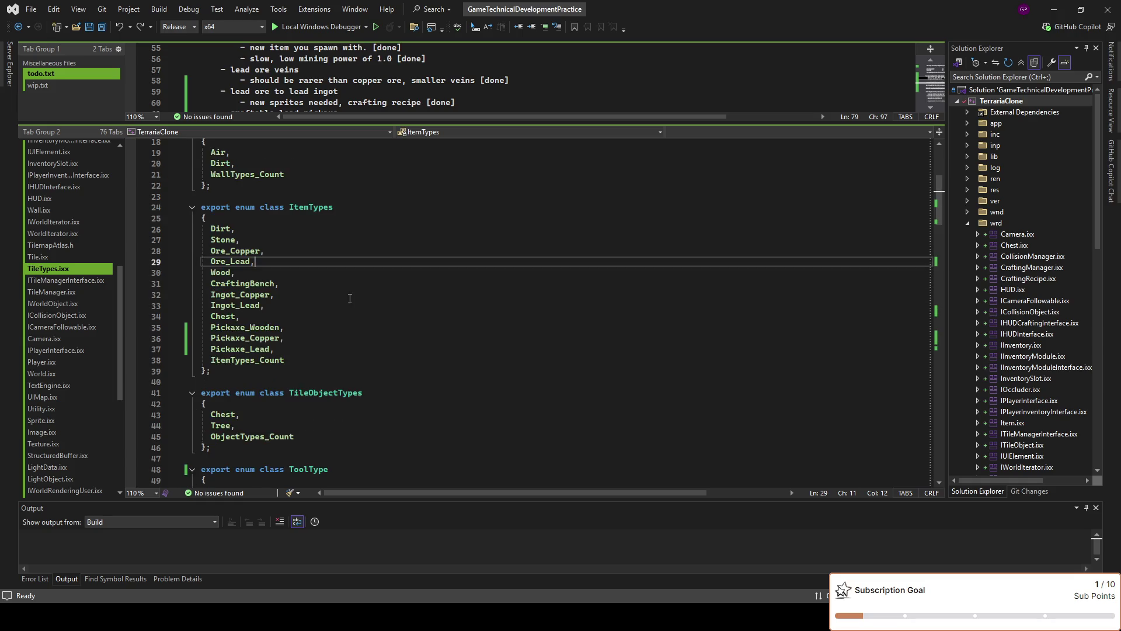
{"action": "scroll", "coordinate": [453, 318], "scroll_direction": "down", "scroll_amount": 7}
{"action": "left_click", "coordinate": [525, 404]}
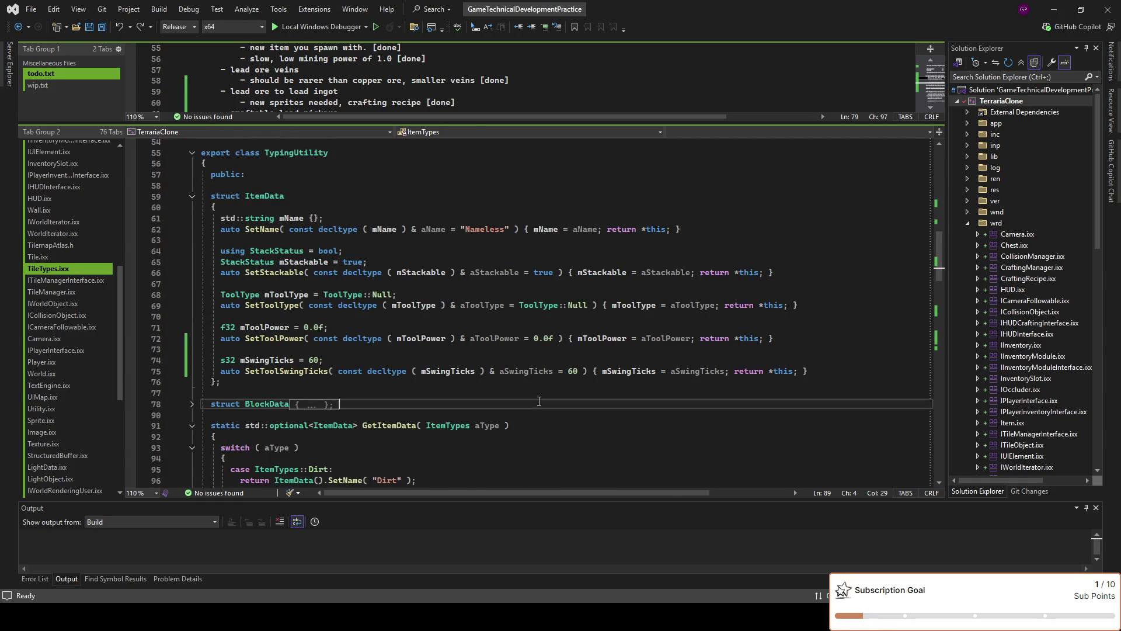
{"action": "scroll", "coordinate": [525, 355], "scroll_direction": "down", "scroll_amount": 5}
{"action": "left_click", "coordinate": [525, 338]}
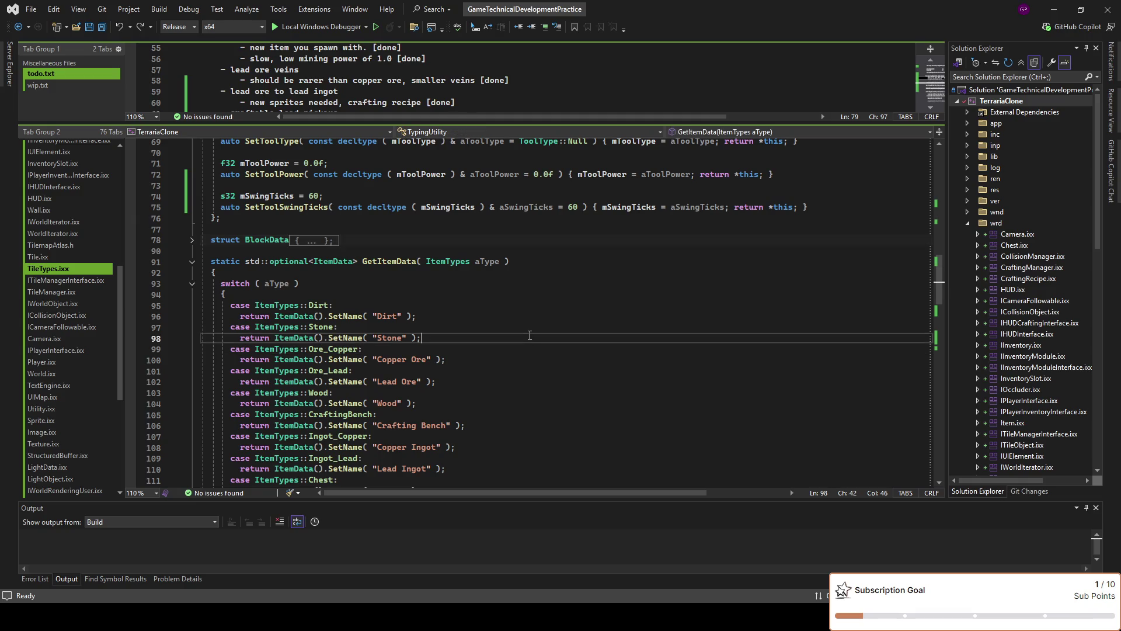
{"action": "scroll", "coordinate": [527, 339], "scroll_direction": "down", "scroll_amount": 3}
{"action": "scroll", "coordinate": [528, 340], "scroll_direction": "down", "scroll_amount": 7}
{"action": "left_click", "coordinate": [567, 374]}
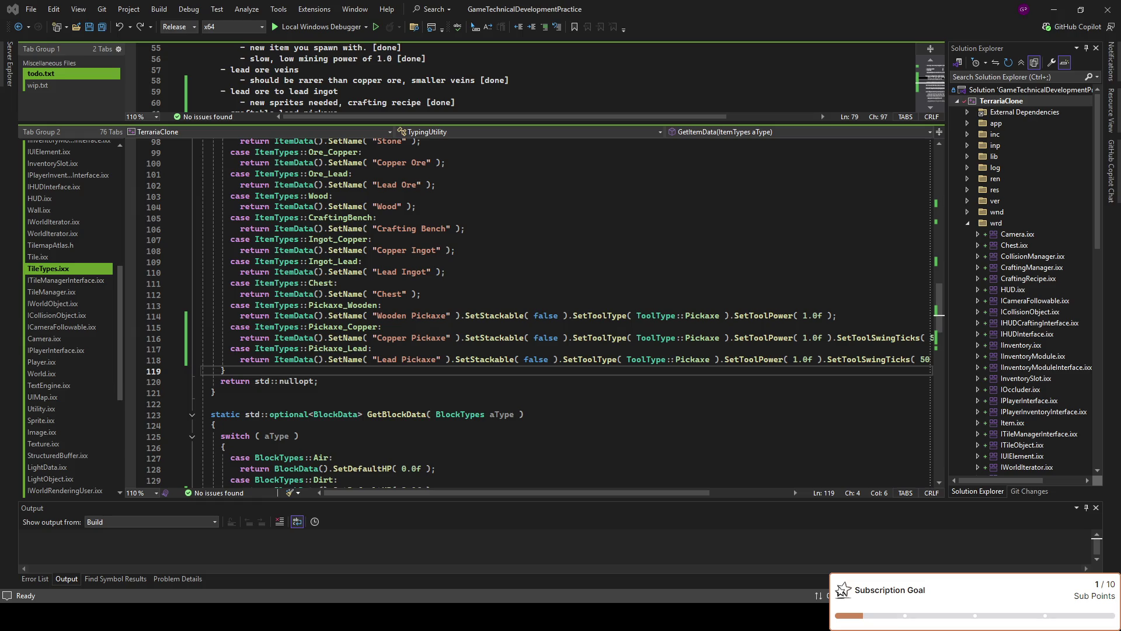
{"action": "scroll", "coordinate": [526, 315], "scroll_direction": "up", "scroll_amount": 2}
{"action": "scroll", "coordinate": [526, 315], "scroll_direction": "up", "scroll_amount": 2}
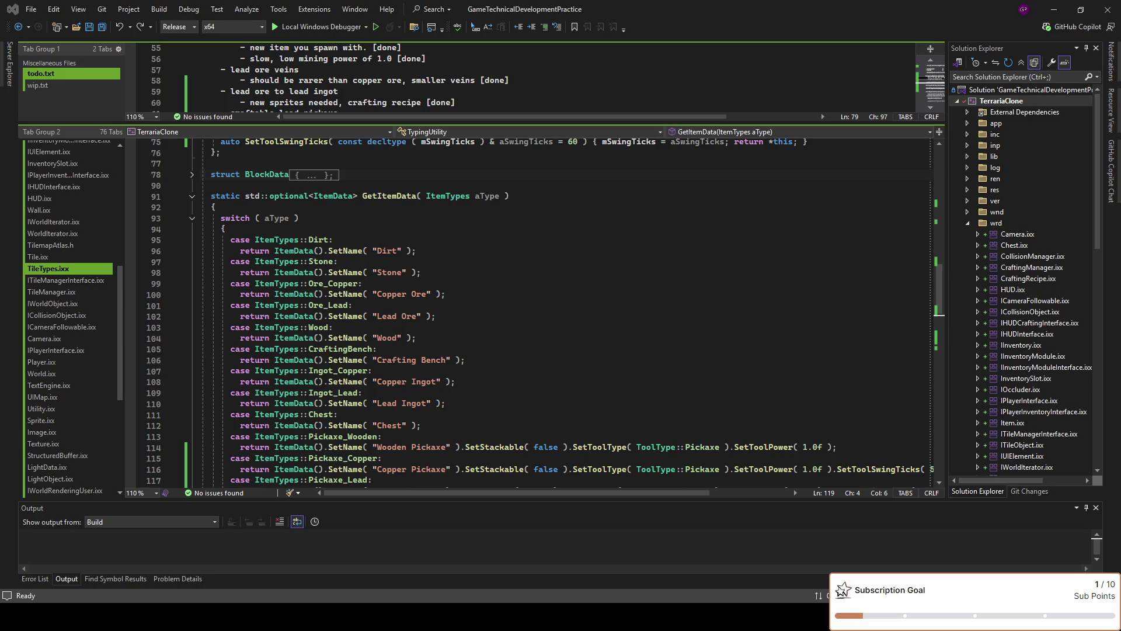
{"action": "scroll", "coordinate": [525, 316], "scroll_direction": "up", "scroll_amount": 5}
{"action": "scroll", "coordinate": [525, 315], "scroll_direction": "up", "scroll_amount": 10}
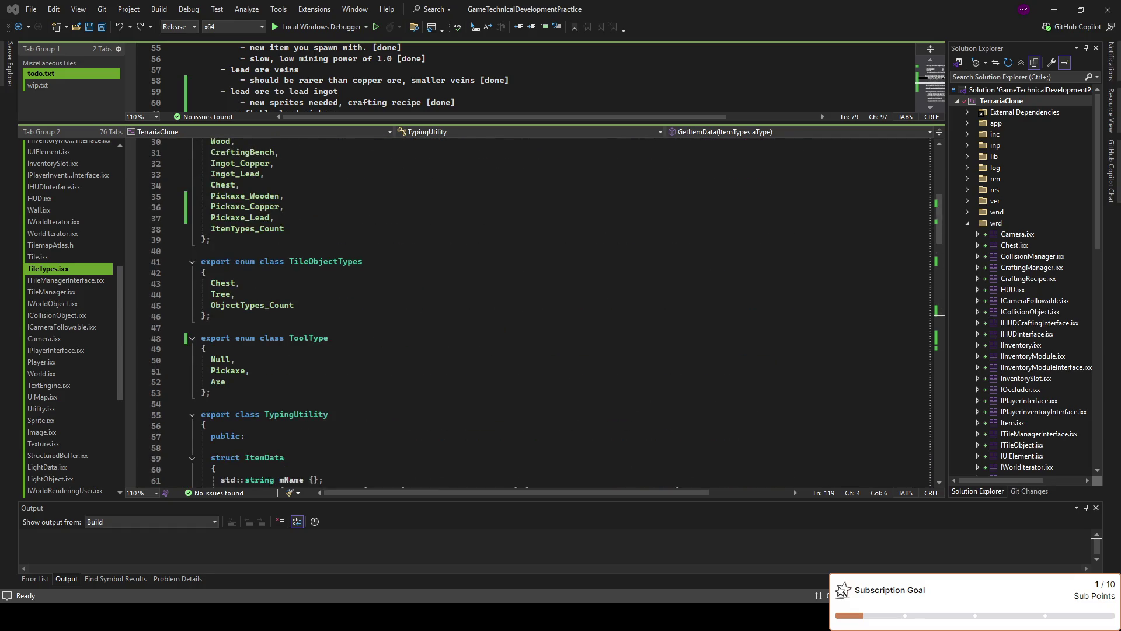
{"action": "scroll", "coordinate": [526, 316], "scroll_direction": "up", "scroll_amount": 4}
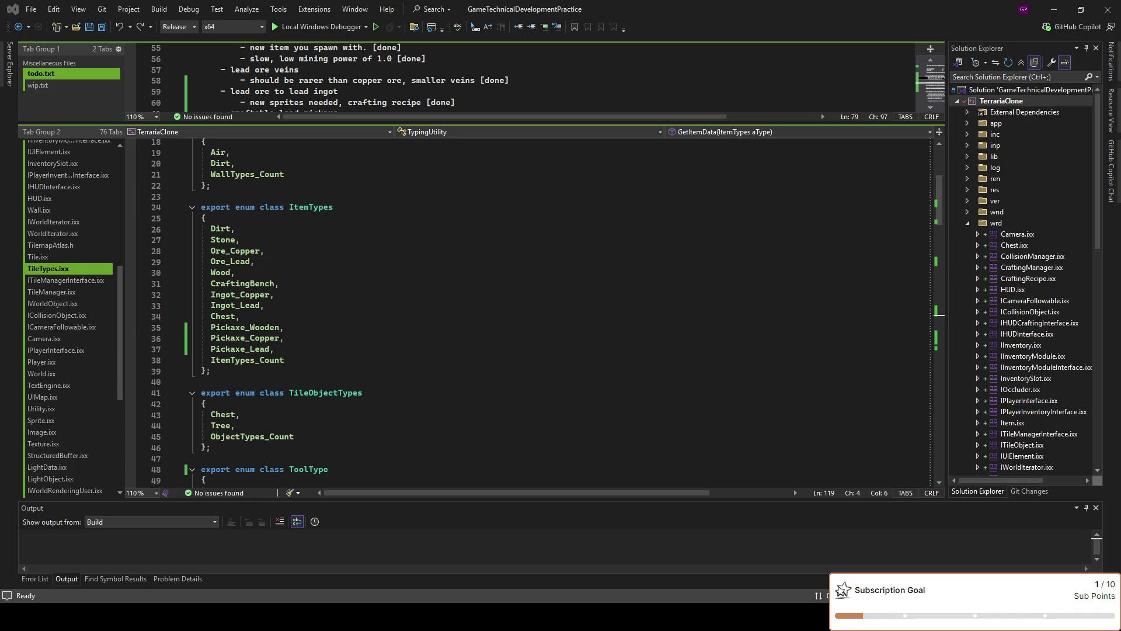
{"action": "left_click", "coordinate": [286, 350]}
{"action": "left_click", "coordinate": [319, 263]}
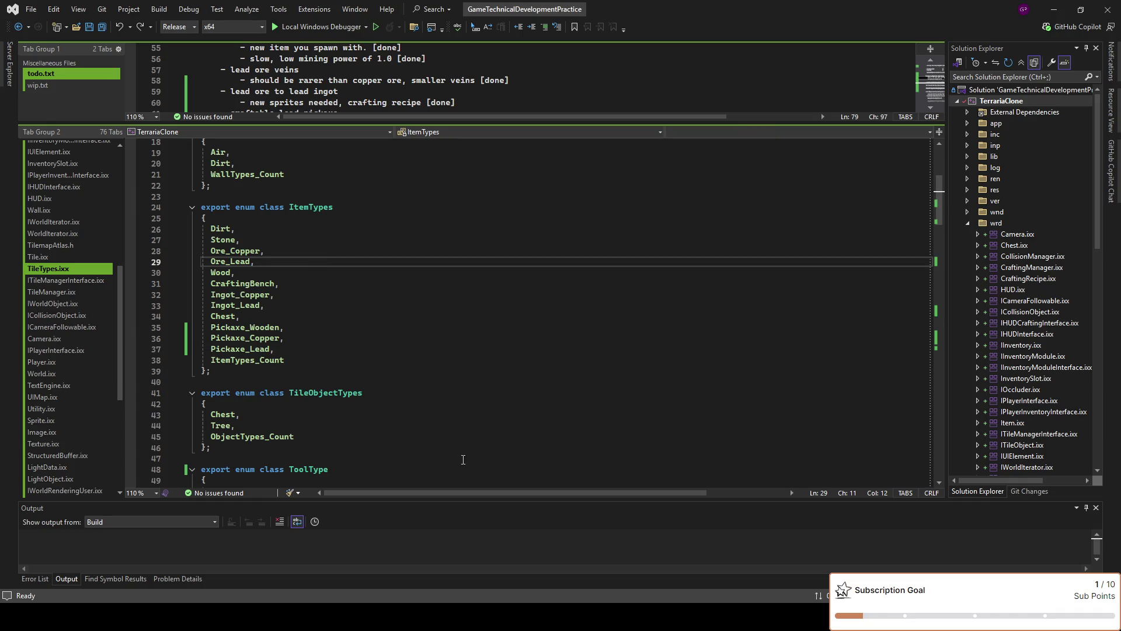
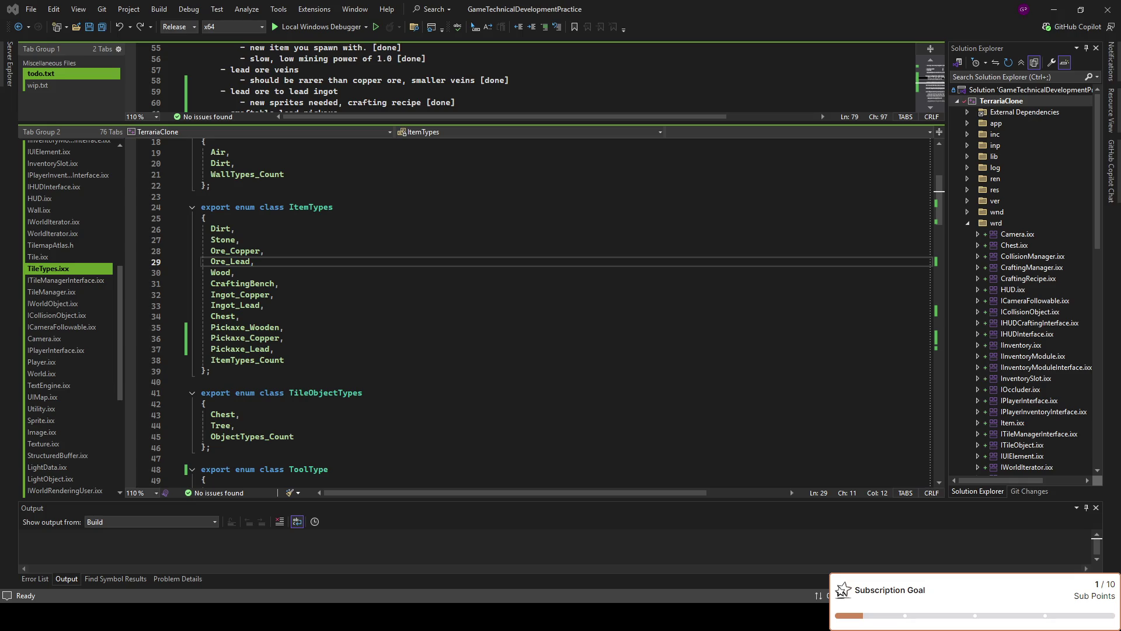
Review the Pickaxe_Lead, ItemTypes_Count and Ore_Lead entries in the enums
{"action": "left_click", "coordinate": [403, 360]}
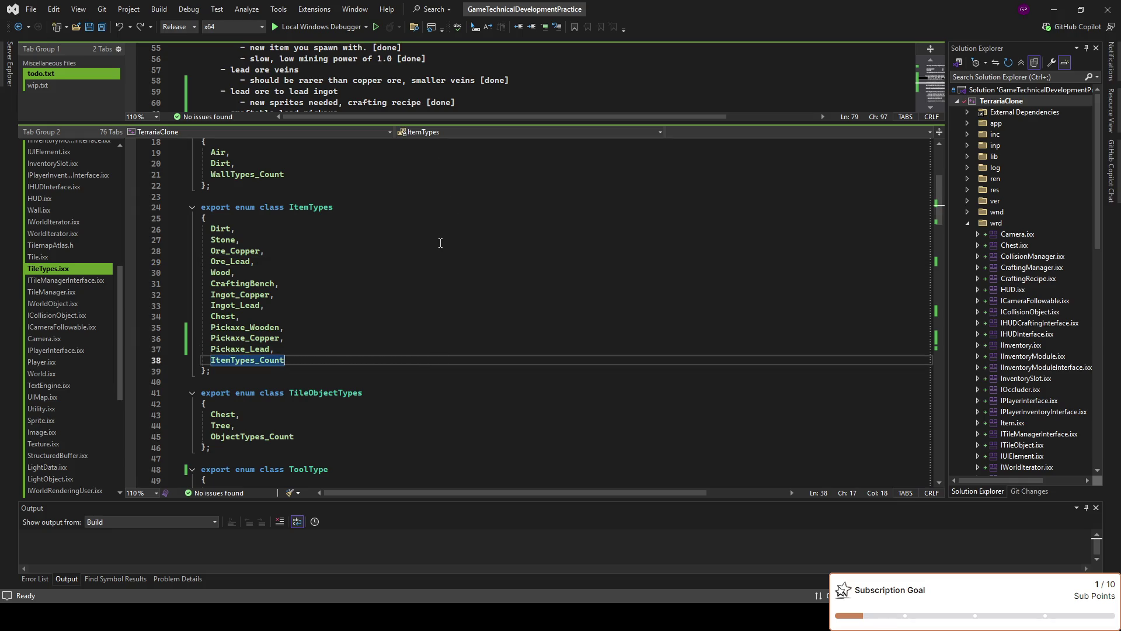
{"action": "left_click", "coordinate": [428, 351]}
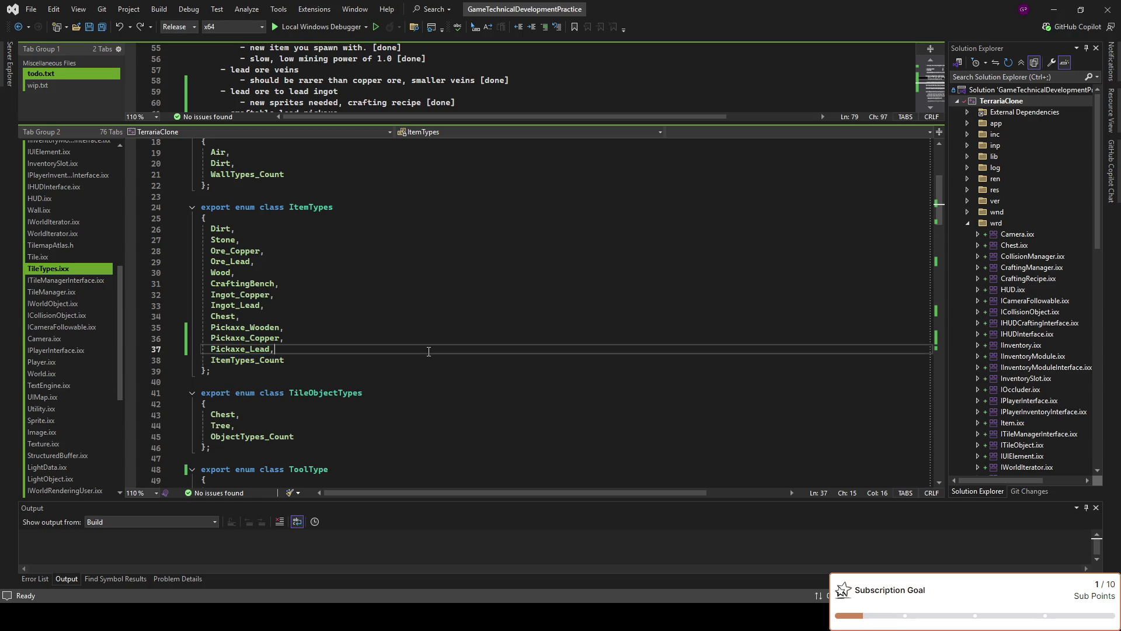
{"action": "scroll", "coordinate": [442, 349], "scroll_direction": "up", "scroll_amount": 3}
{"action": "scroll", "coordinate": [441, 348], "scroll_direction": "up", "scroll_amount": 3}
{"action": "left_click", "coordinate": [426, 264]}
{"action": "left_click", "coordinate": [423, 254]}
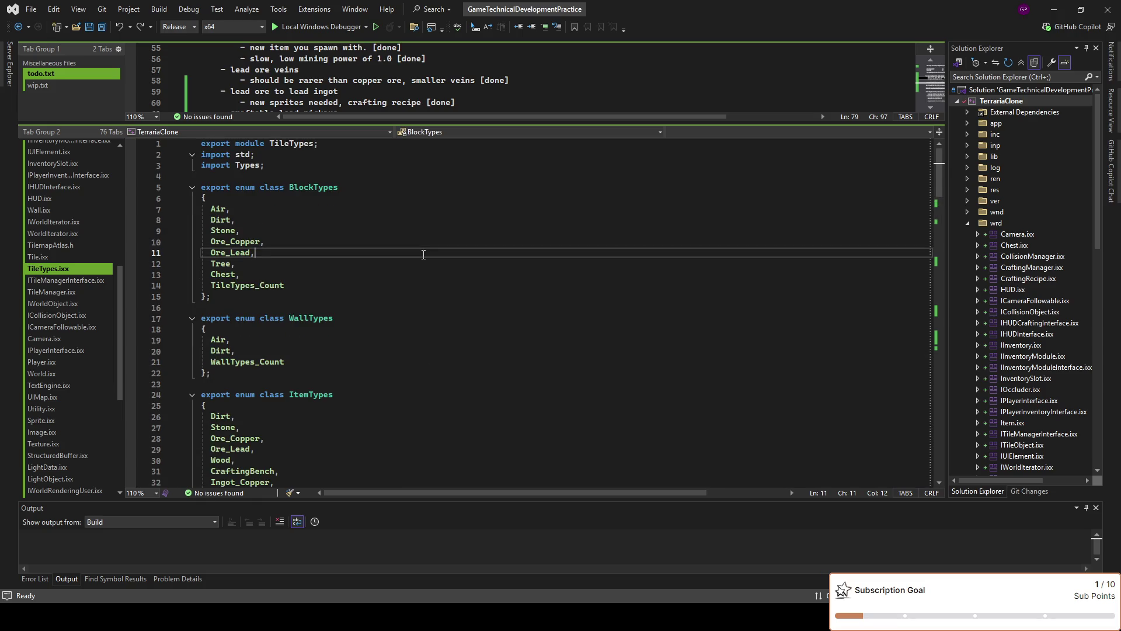
Build the Terraria project without debugging, then switch to Paint.NET
{"action": "left_click", "coordinate": [380, 27]}
{"action": "scroll", "coordinate": [546, 350], "scroll_direction": "down", "scroll_amount": 4}
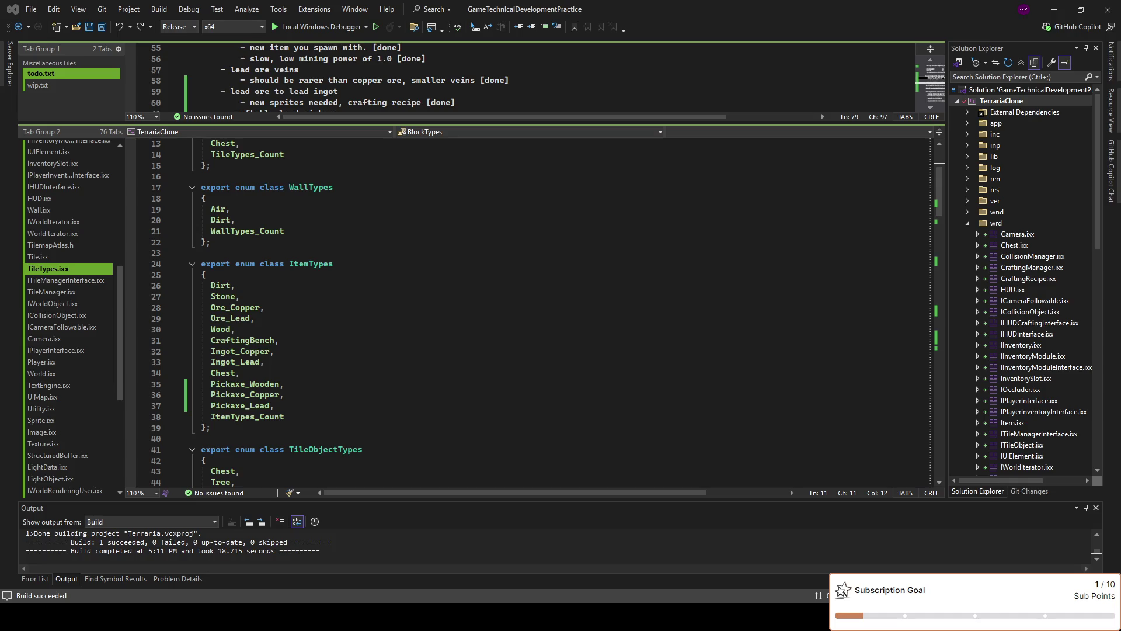
{"action": "key", "text": "alt+Tab"}
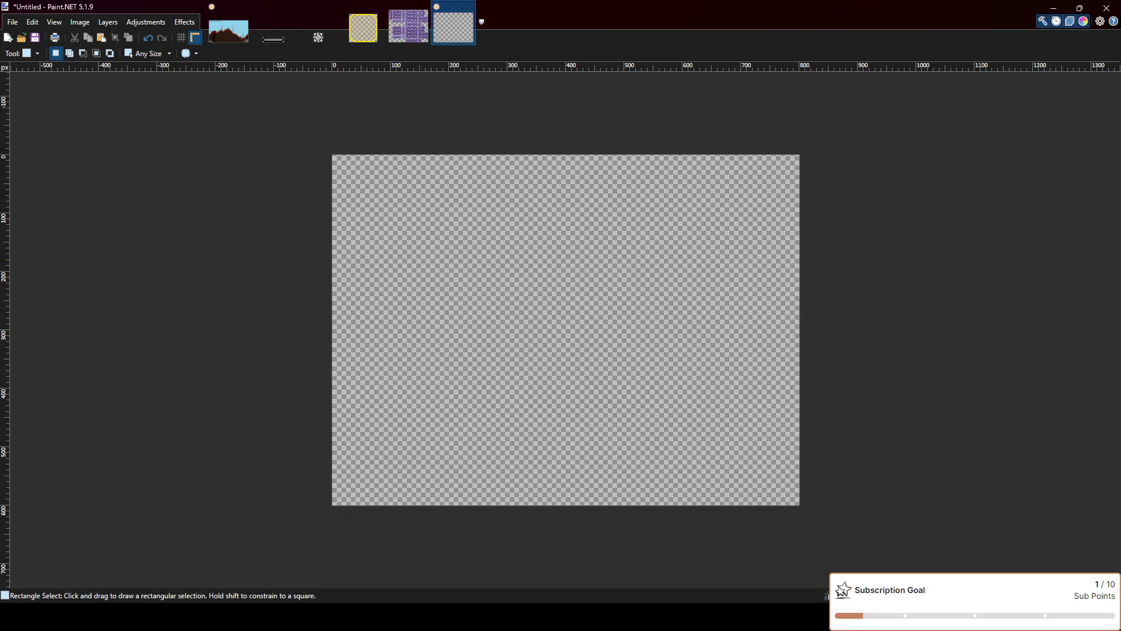
{"action": "scroll", "coordinate": [280, 107], "scroll_direction": "up", "scroll_amount": 10}
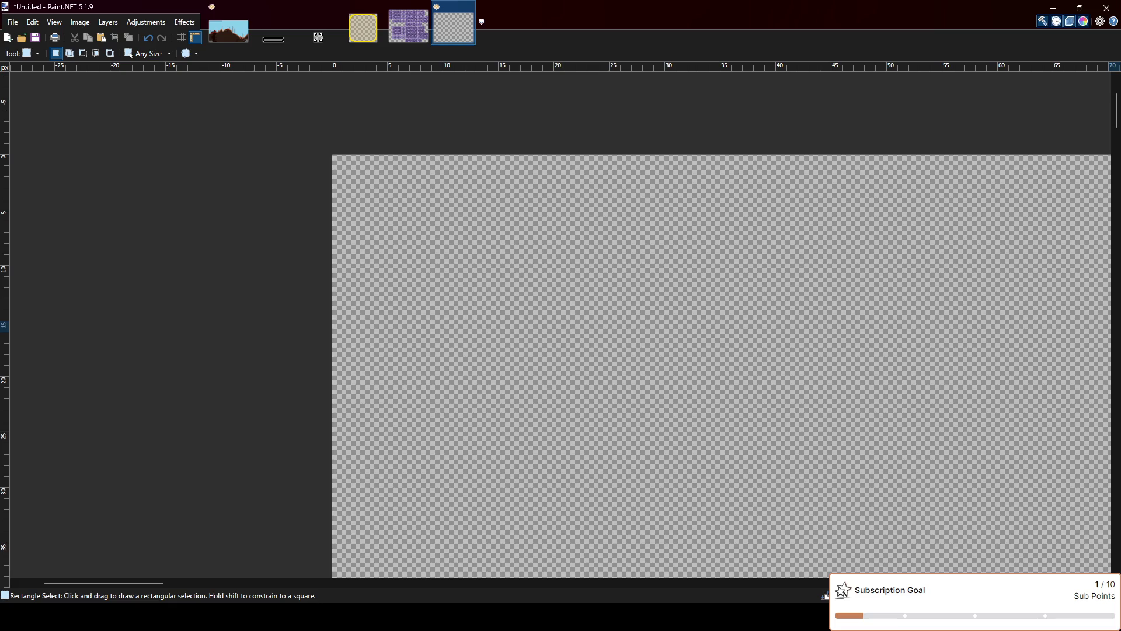
Paste the crystal ore sprite onto the blank canvas and turn on the pixel grid
{"action": "key", "text": "ctrl+v"}
{"action": "scroll", "coordinate": [501, 326], "scroll_direction": "up", "scroll_amount": 1}
{"action": "scroll", "coordinate": [467, 281], "scroll_direction": "up", "scroll_amount": 1}
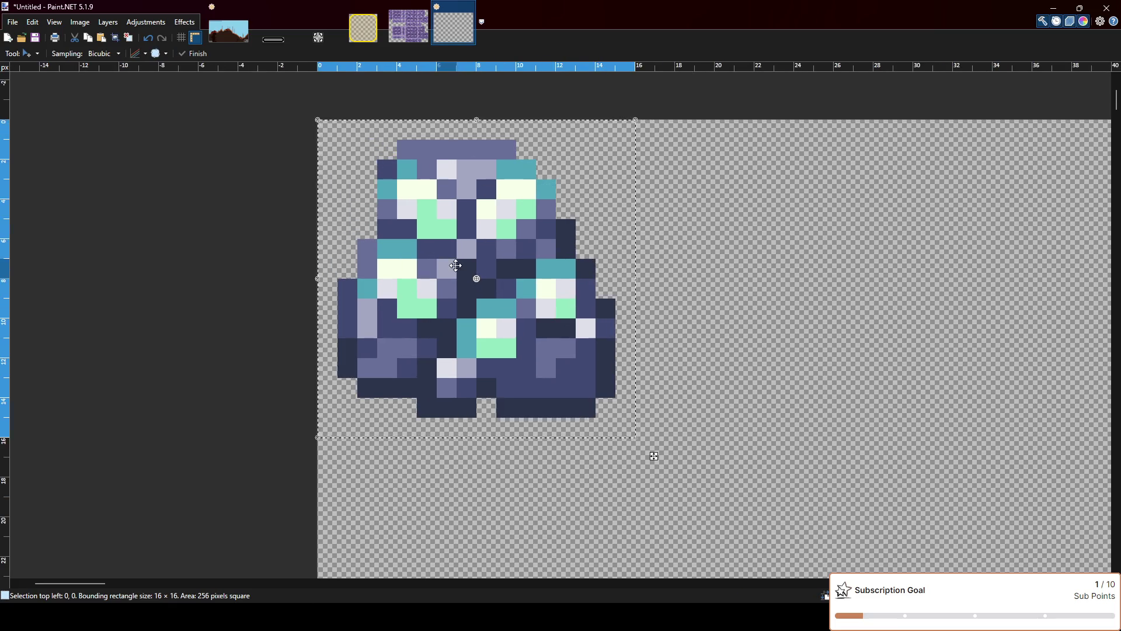
{"action": "left_click", "coordinate": [181, 37]}
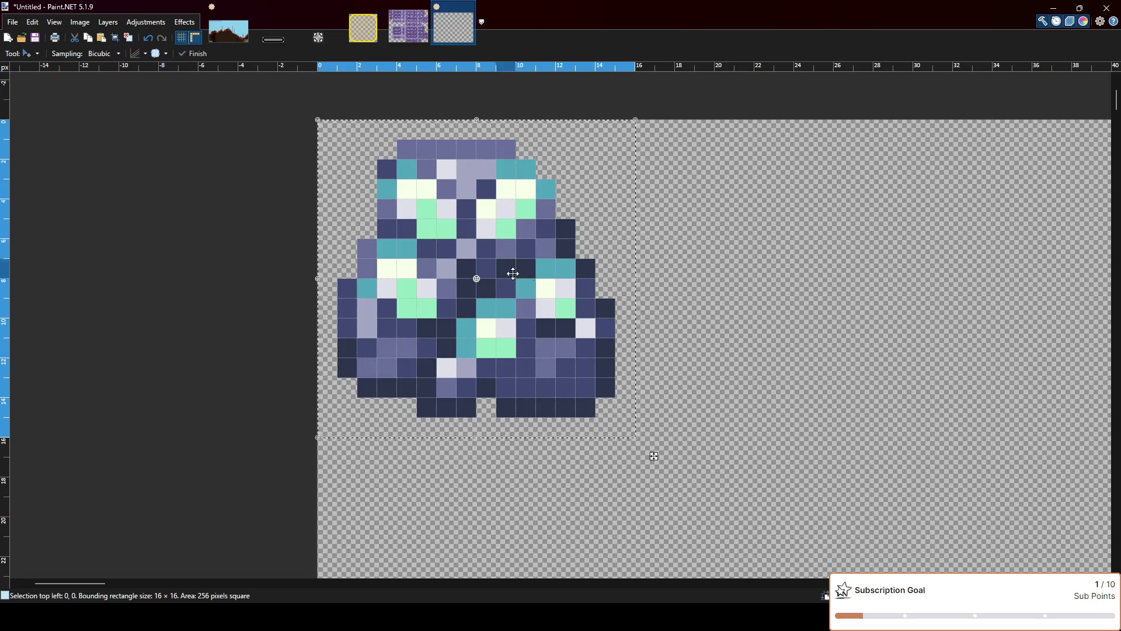
{"action": "scroll", "coordinate": [488, 225], "scroll_direction": "down", "scroll_amount": 2}
{"action": "scroll", "coordinate": [481, 213], "scroll_direction": "down", "scroll_amount": 1}
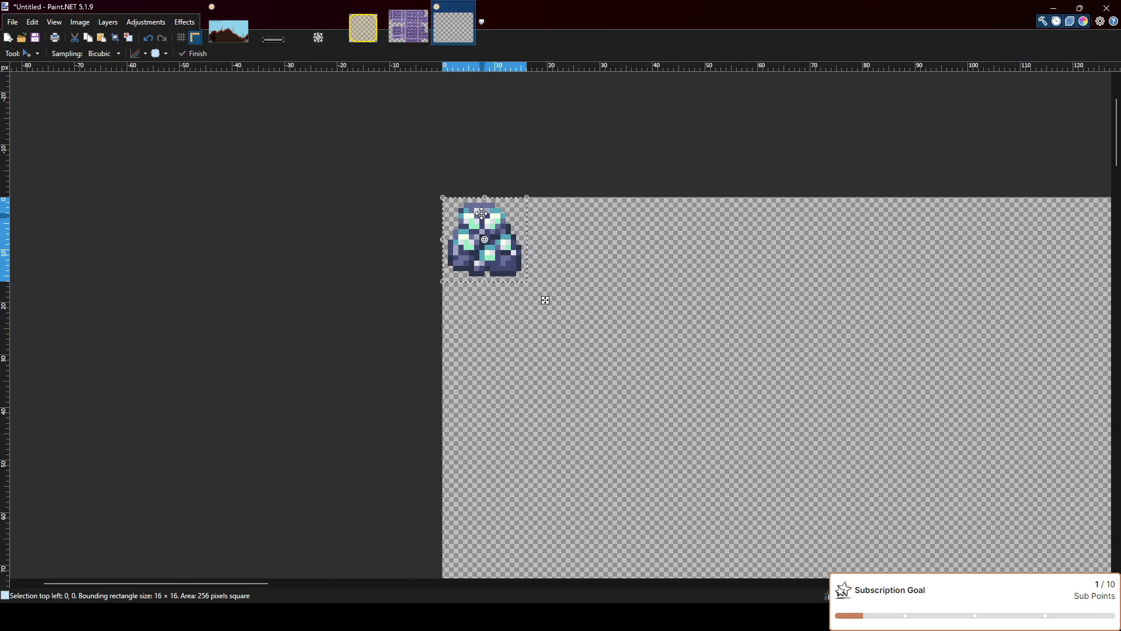
{"action": "scroll", "coordinate": [502, 190], "scroll_direction": "up", "scroll_amount": 1}
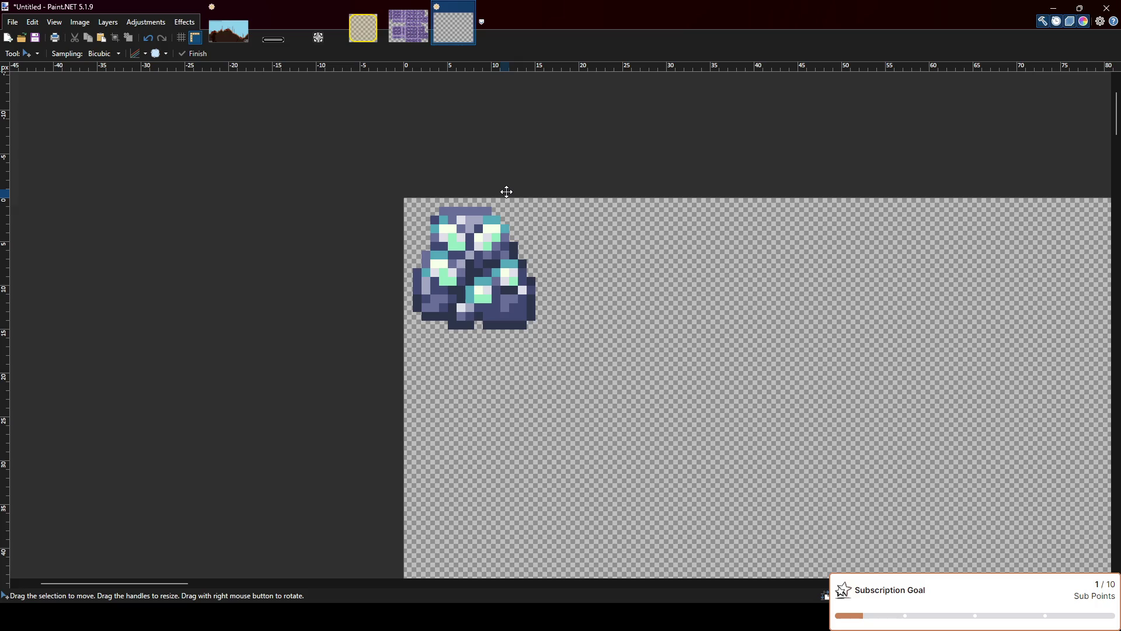
Re-paste the 16×16 sprite at the canvas's top-left corner and zoom in
{"action": "key", "text": "ctrl+v"}
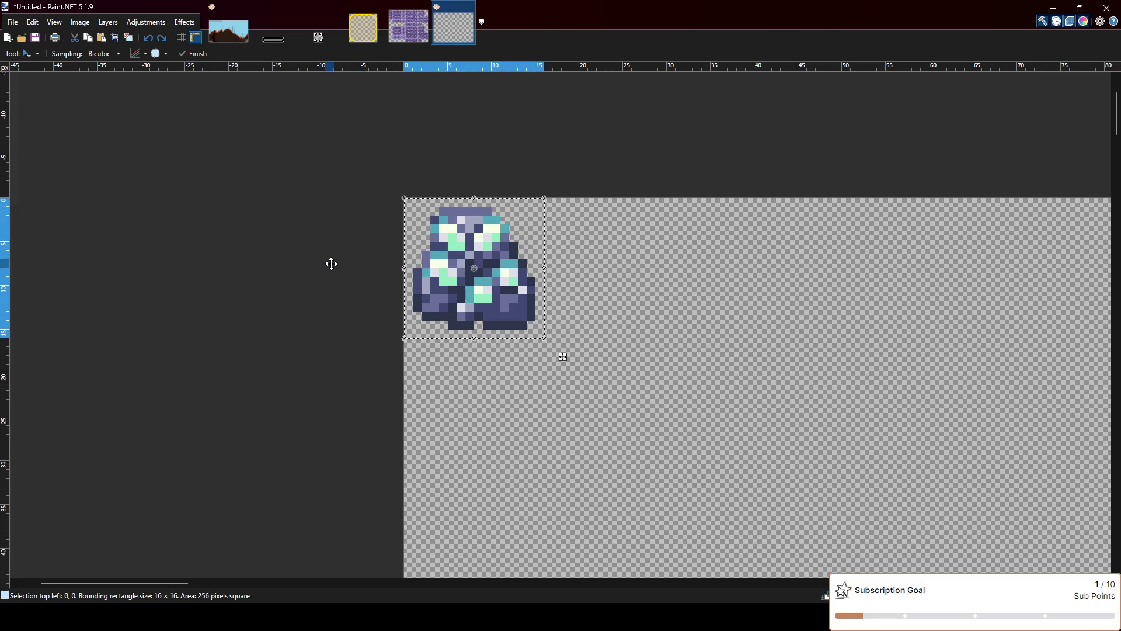
{"action": "key", "text": "o"}
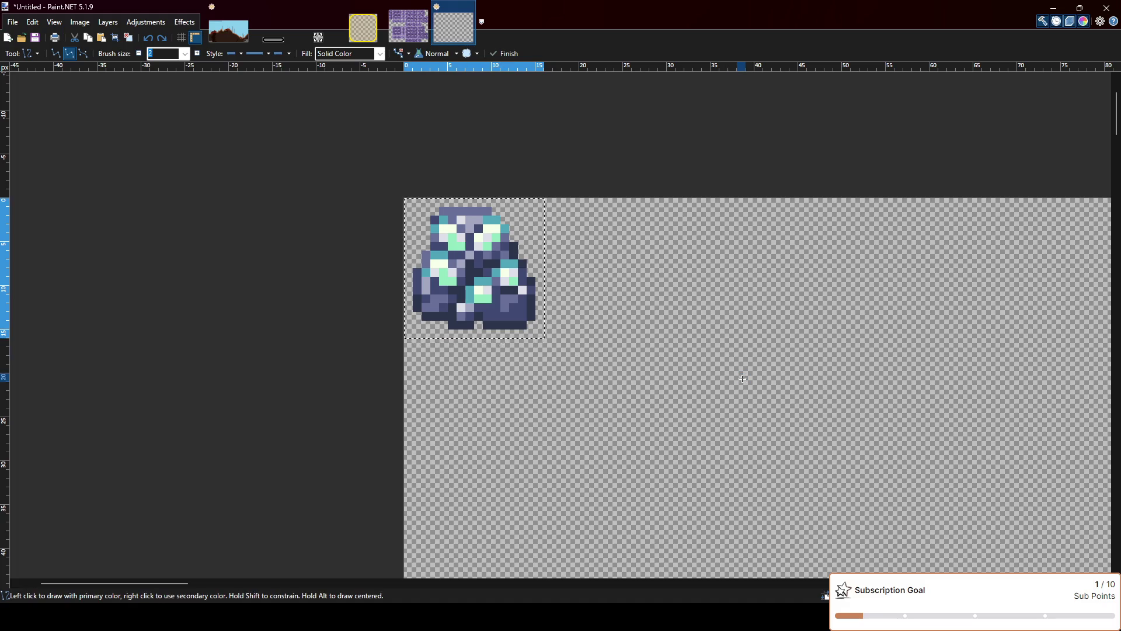
{"action": "key", "text": "ctrl+z"}
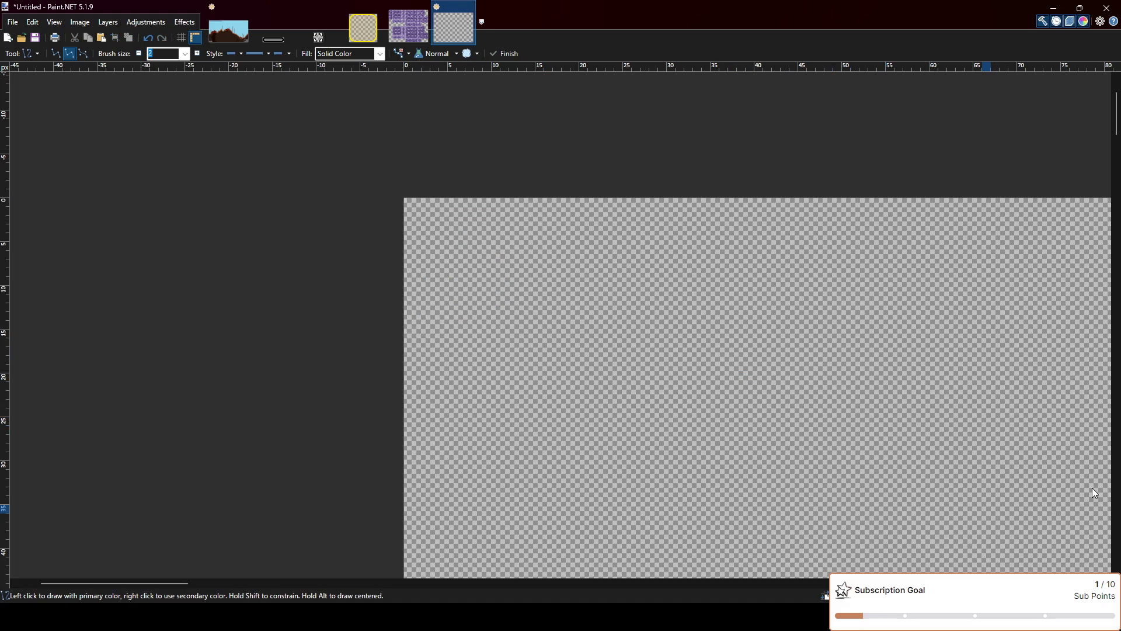
{"action": "key", "text": "ctrl+v"}
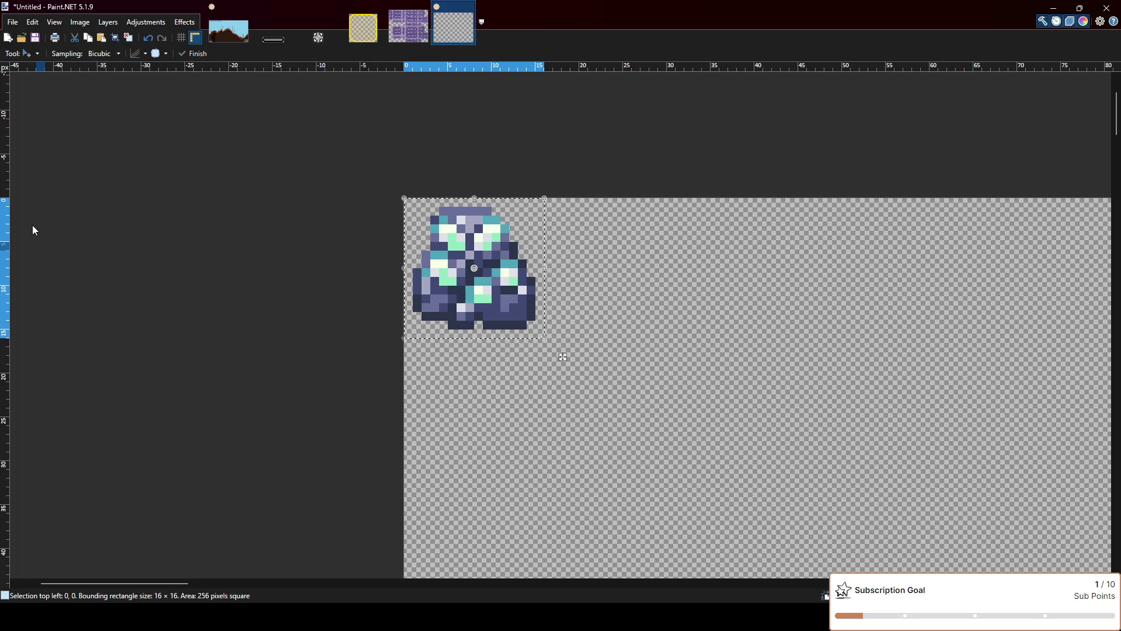
{"action": "key", "text": "ctrl+plus"}
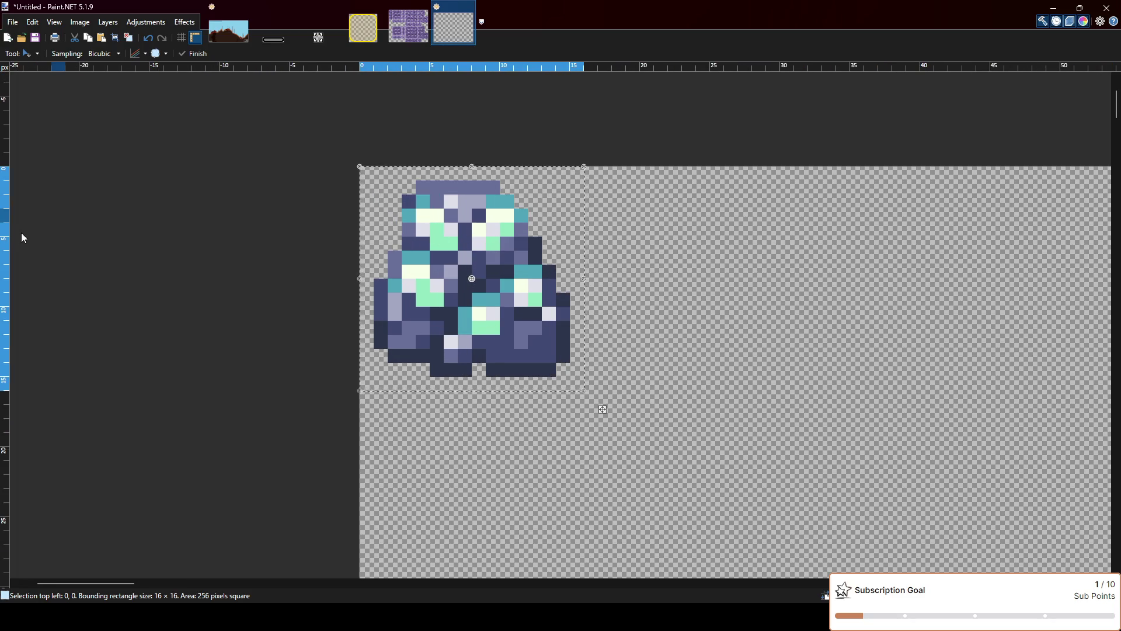
Discard the stray rounded rectangle drawn over the canvas
{"action": "key", "text": "o"}
{"action": "key", "text": "ctrl+d"}
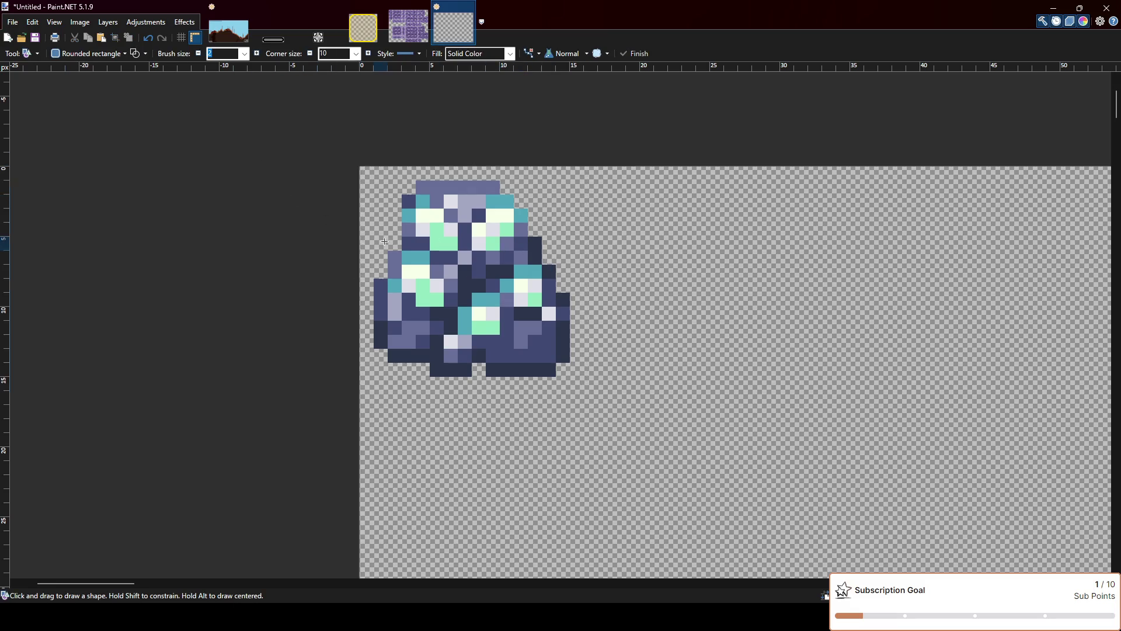
{"action": "scroll", "coordinate": [308, 191], "scroll_direction": "down", "scroll_amount": 5}
{"action": "scroll", "coordinate": [303, 175], "scroll_direction": "down", "scroll_amount": 3}
{"action": "left_click_drag", "start_coordinate": [298, 152], "coordinate": [769, 465]}
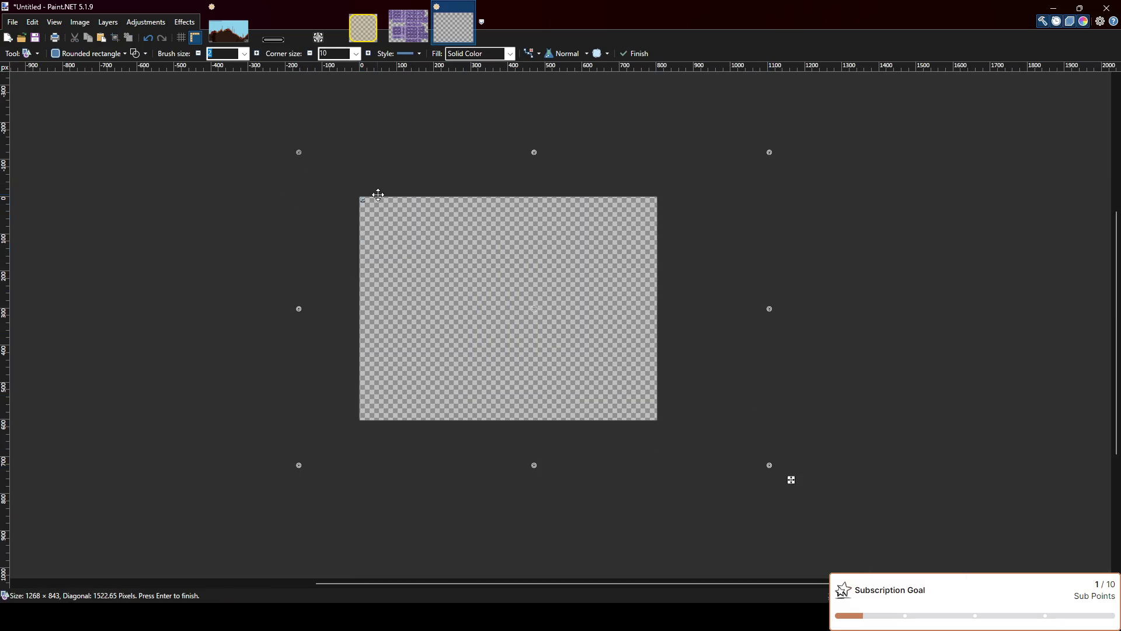
{"action": "key", "text": "Return"}
{"action": "scroll", "coordinate": [188, 80], "scroll_direction": "up", "scroll_amount": 3}
{"action": "scroll", "coordinate": [271, 165], "scroll_direction": "up", "scroll_amount": 2}
{"action": "scroll", "coordinate": [292, 192], "scroll_direction": "up", "scroll_amount": 3}
{"action": "scroll", "coordinate": [331, 261], "scroll_direction": "up", "scroll_amount": 1}
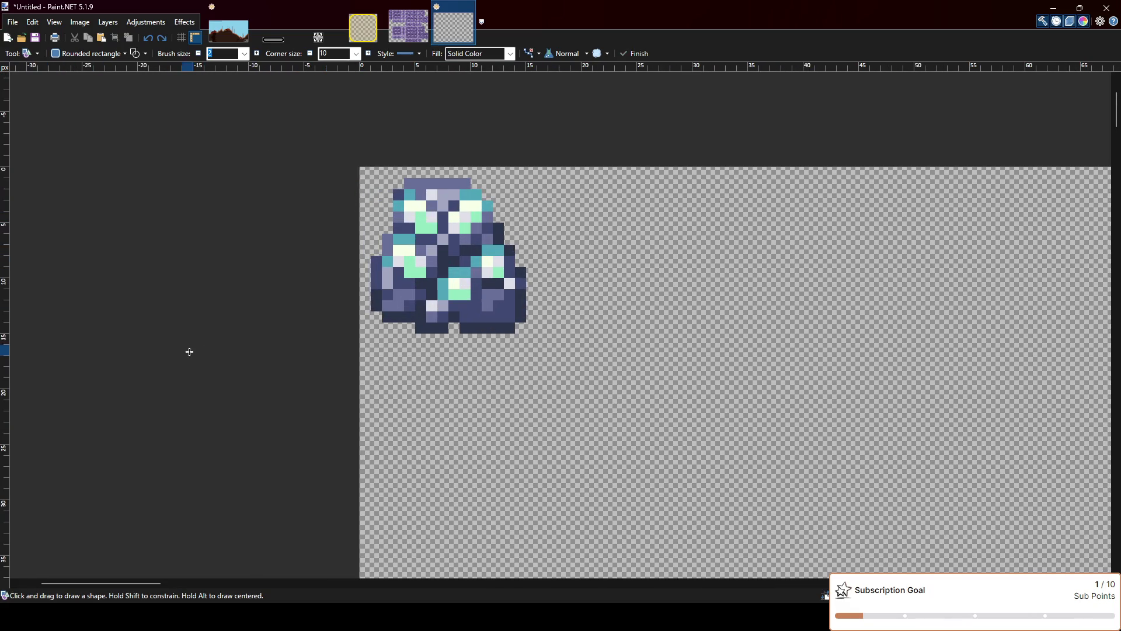
{"action": "key", "text": "o"}
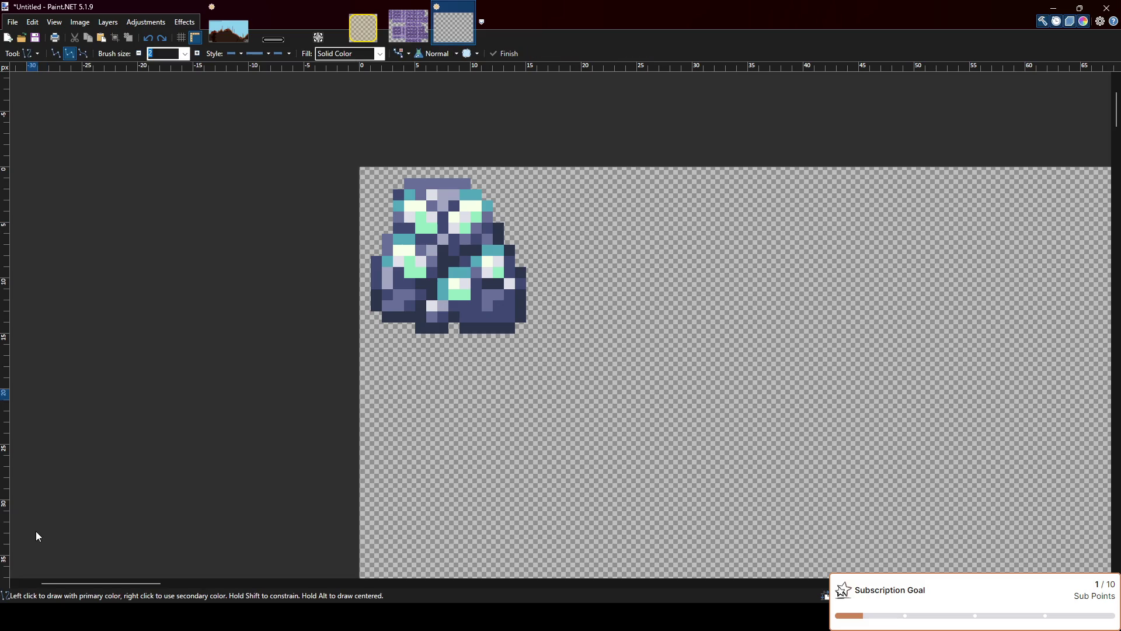
Set the line width to 1 pixel after undoing trial magenta lines, and show the pixel grid
{"action": "left_click_drag", "start_coordinate": [366, 334], "coordinate": [534, 339]}
{"action": "left_click", "coordinate": [138, 53]}
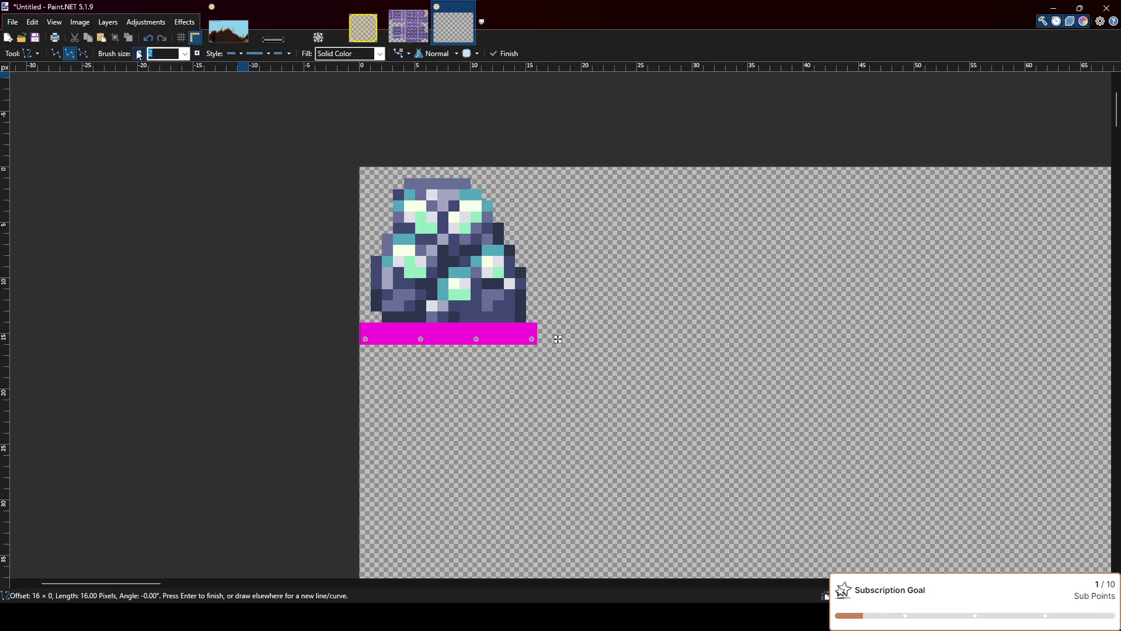
{"action": "key", "text": "ctrl+z"}
{"action": "key", "text": "ctrl+z"}
{"action": "left_click_drag", "start_coordinate": [365, 339], "coordinate": [421, 339]}
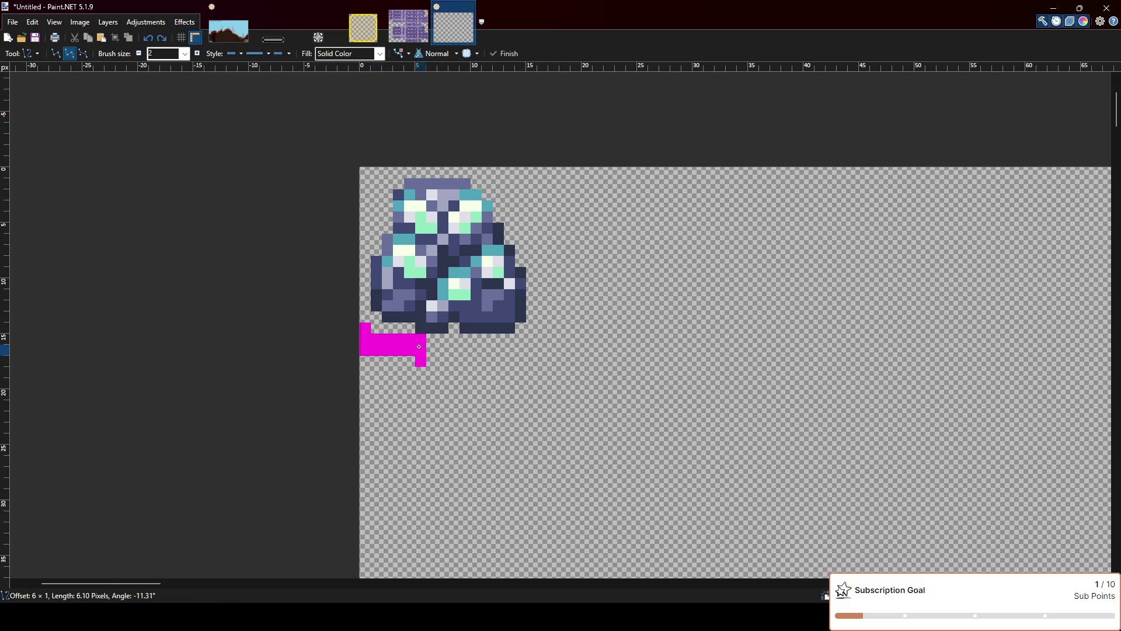
{"action": "key", "text": "ctrl+z"}
{"action": "left_click", "coordinate": [139, 53]}
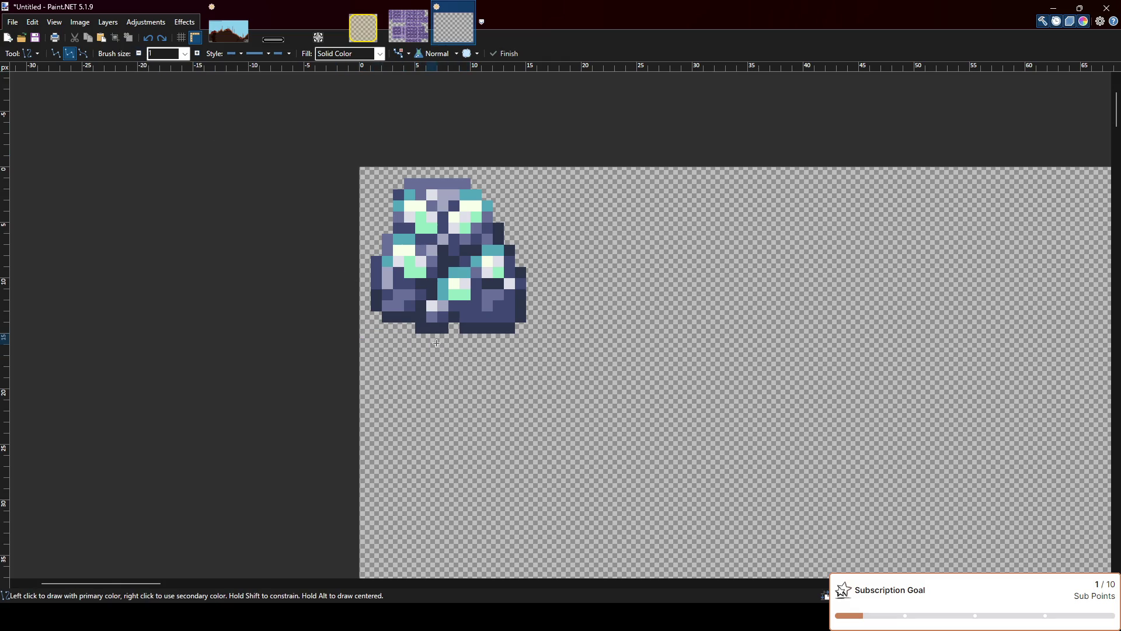
{"action": "scroll", "coordinate": [368, 340], "scroll_direction": "up", "scroll_amount": 2}
{"action": "left_click", "coordinate": [181, 37]}
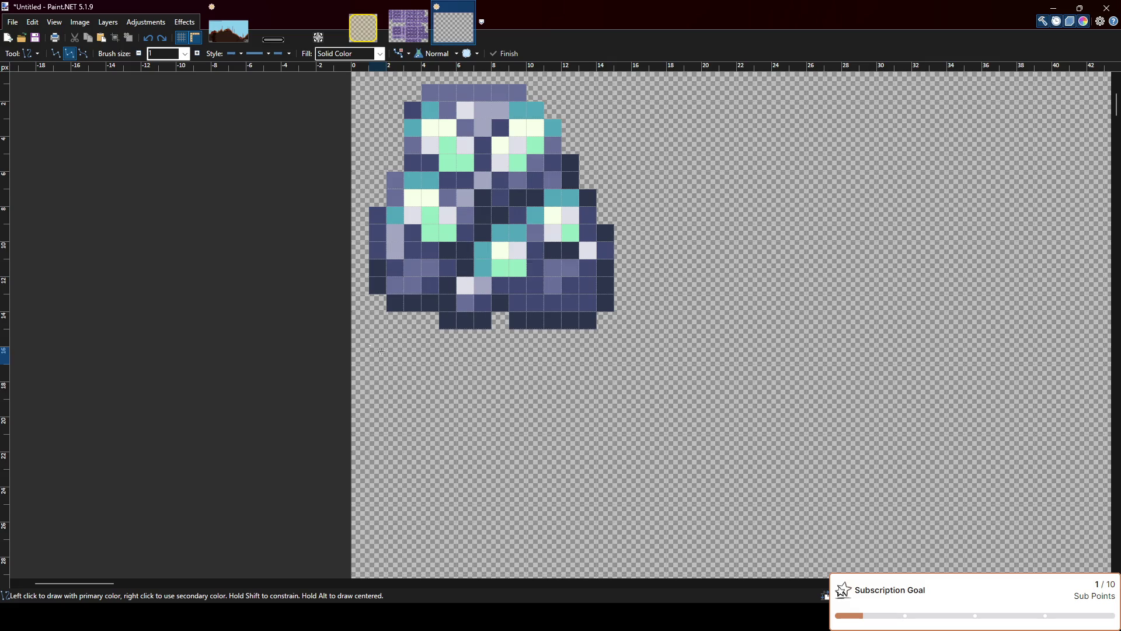
{"action": "scroll", "coordinate": [377, 349], "scroll_direction": "up", "scroll_amount": 2}
Draw magenta border lines along the sprite's bottom and right edges
{"action": "mouse_move", "coordinate": [360, 425]}
{"action": "left_mouse_down"}
{"action": "mouse_move", "coordinate": [658, 430]}
{"action": "mouse_move", "coordinate": [632, 426]}
{"action": "left_mouse_up"}
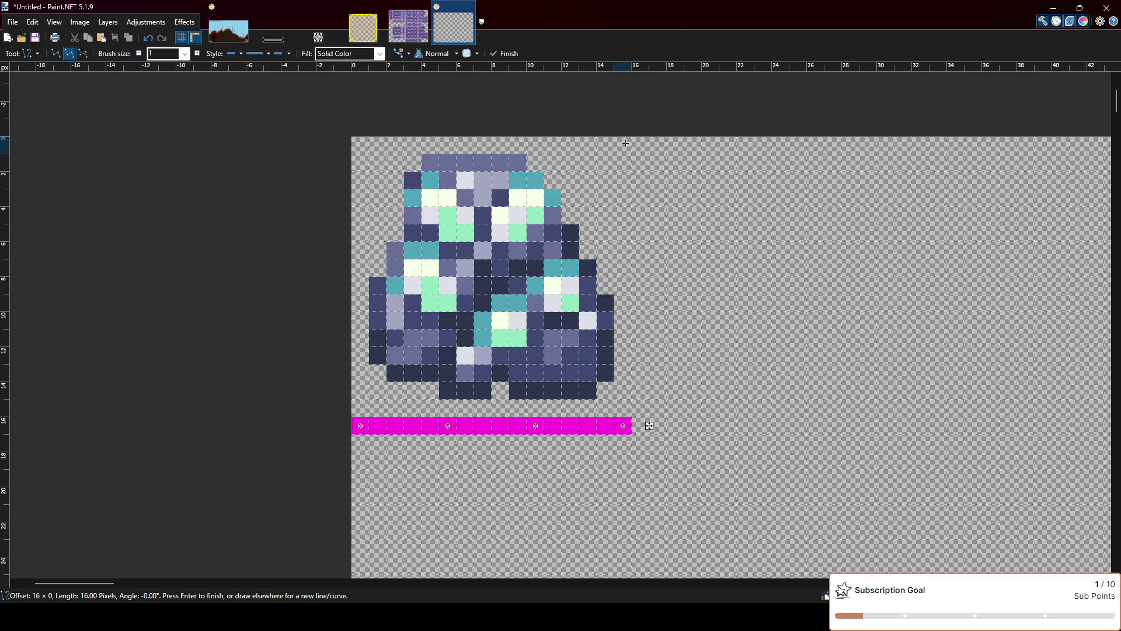
{"action": "left_click_drag", "start_coordinate": [639, 143], "coordinate": [640, 425]}
{"action": "key", "text": "Return"}
{"action": "scroll", "coordinate": [446, 301], "scroll_direction": "down", "scroll_amount": 3, "text": "ctrl"}
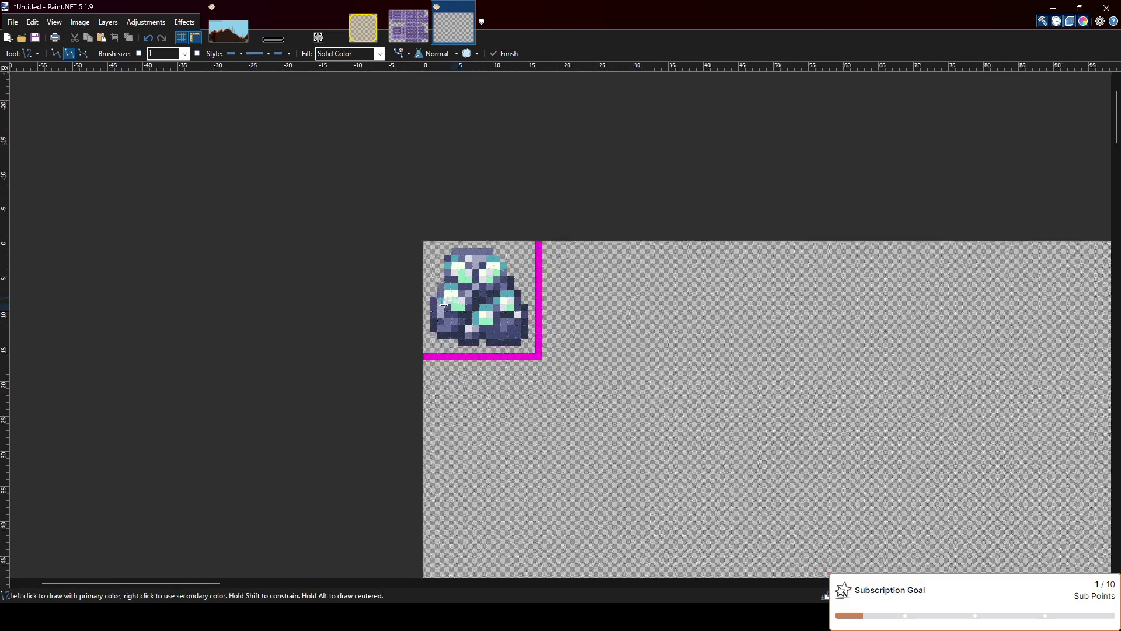
{"action": "scroll", "coordinate": [412, 350], "scroll_direction": "up", "scroll_amount": 2, "text": "ctrl"}
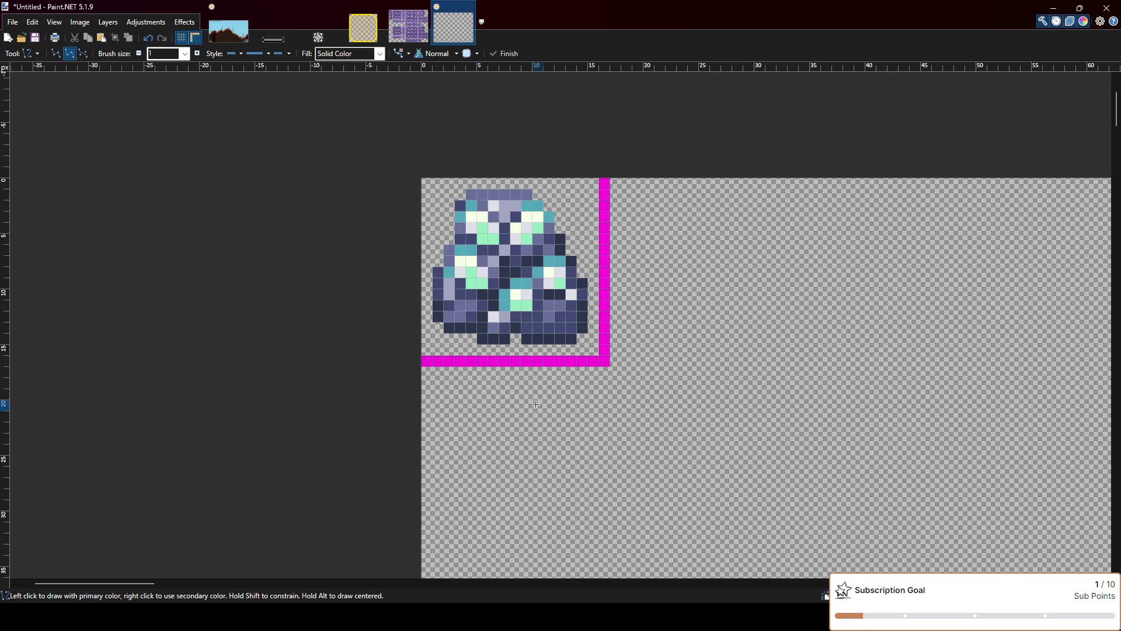
Hide the pixel grid overlay and paste the teal gem sprite
{"action": "left_click", "coordinate": [181, 38]}
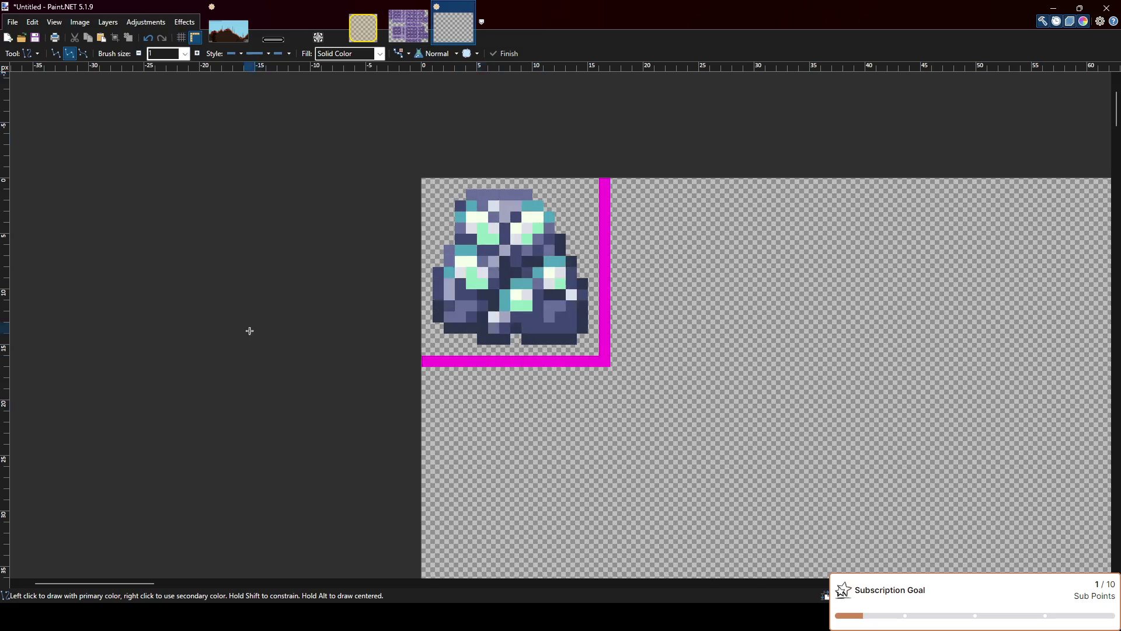
{"action": "scroll", "coordinate": [343, 313], "scroll_direction": "down", "scroll_amount": 3, "text": "ctrl"}
{"action": "scroll", "coordinate": [408, 327], "scroll_direction": "up", "scroll_amount": 2, "text": "ctrl"}
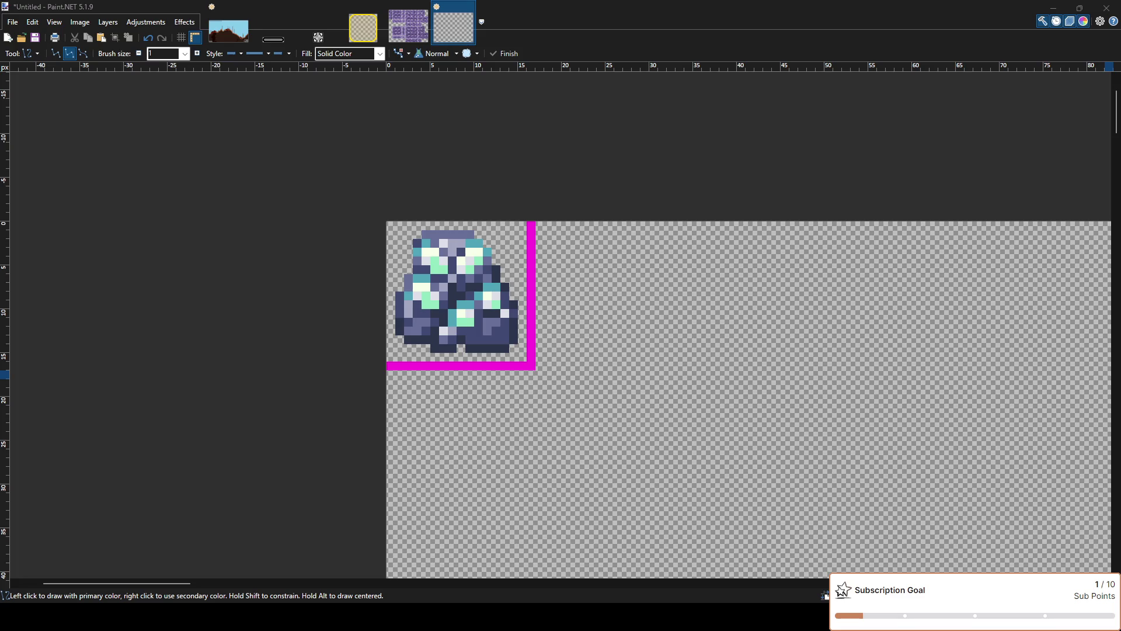
{"action": "key", "text": "ctrl+v"}
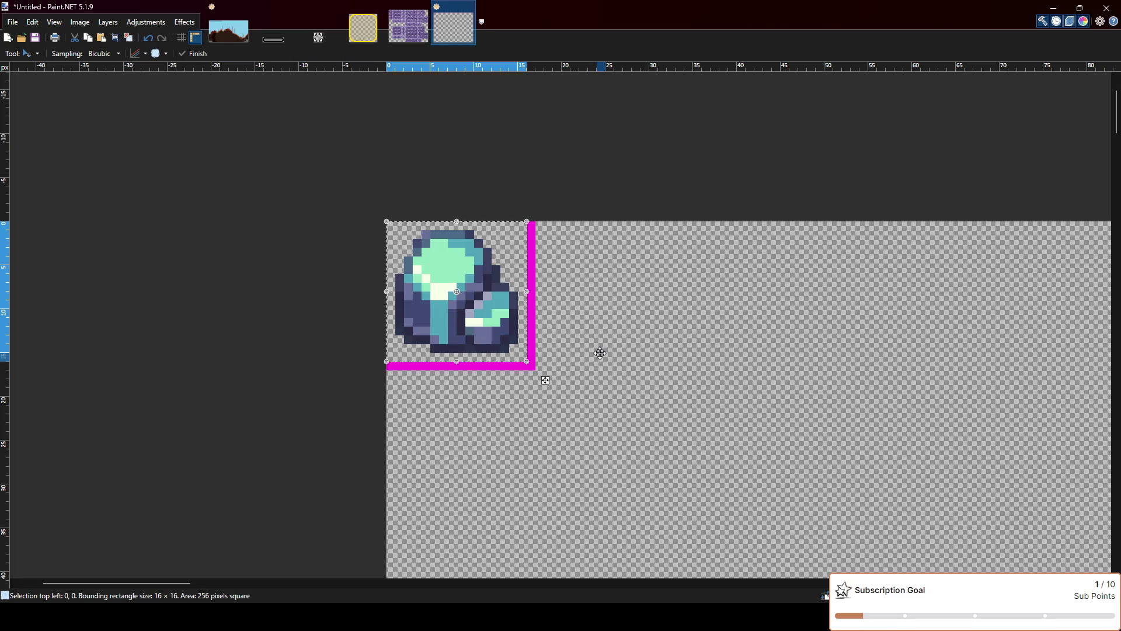
Paste the green crystal sprite and position it right beside the rock at 17,0
{"action": "key", "text": "ctrl+z"}
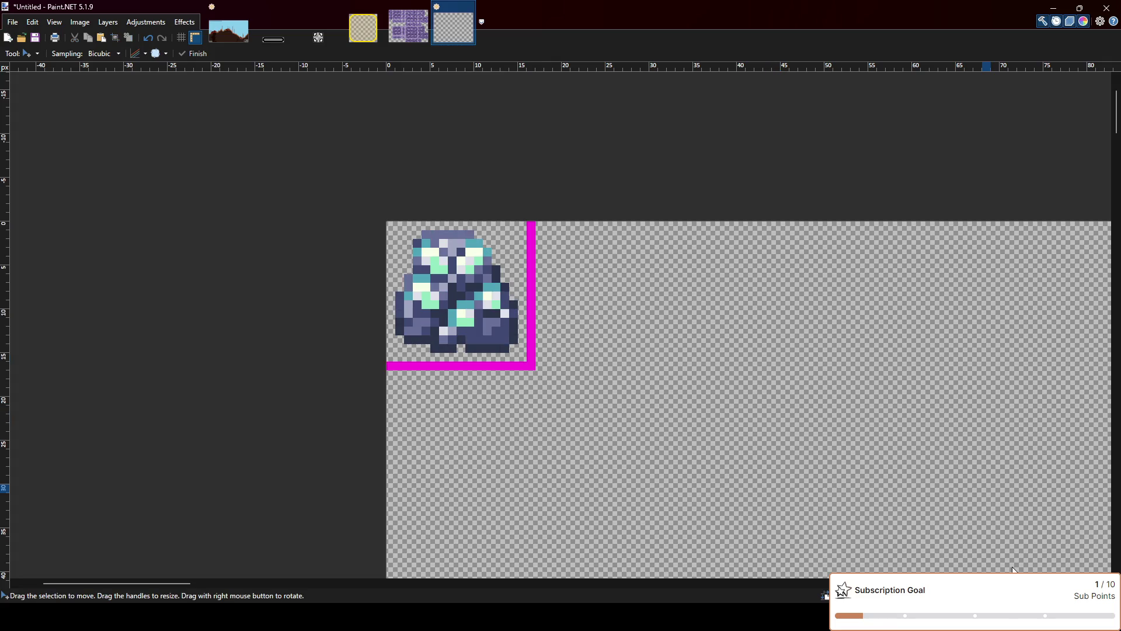
{"action": "key", "text": "ctrl+v"}
{"action": "left_click_drag", "start_coordinate": [413, 323], "coordinate": [571, 332]}
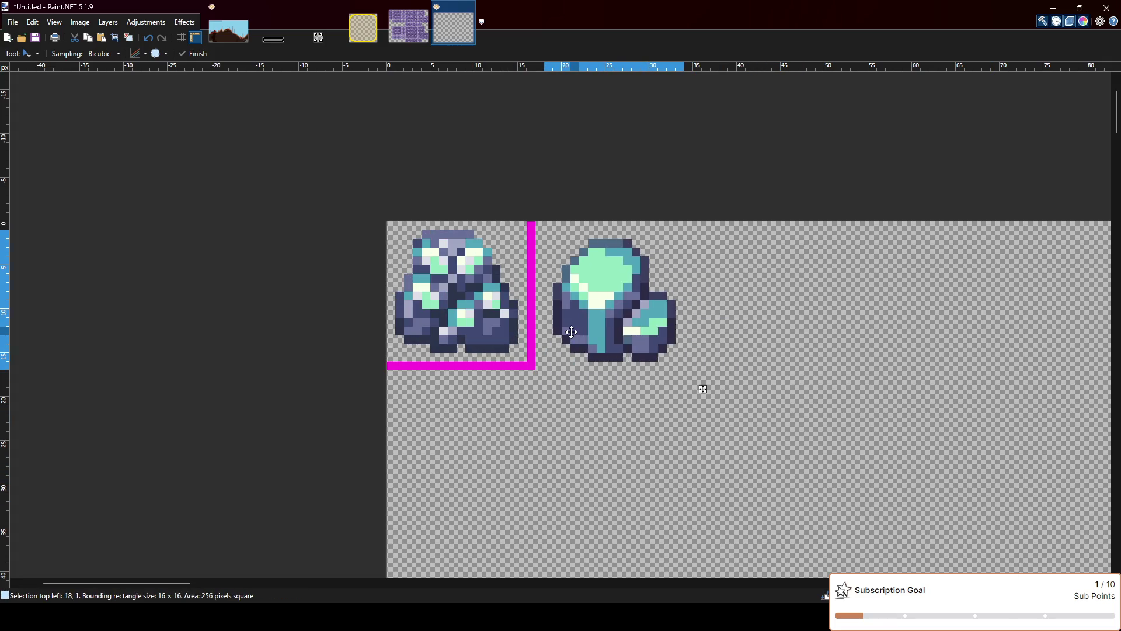
{"action": "key", "text": "Left"}
{"action": "key", "text": "Up"}
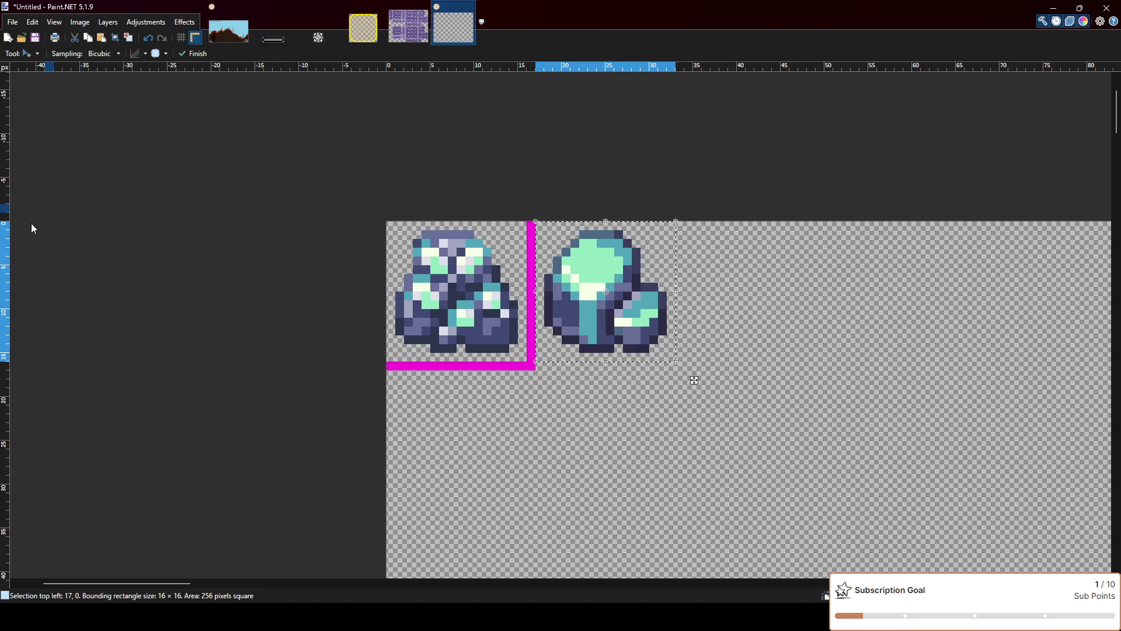
Extend the magenta bottom border underneath the crystal sprite
{"action": "key", "text": "o"}
{"action": "left_click_drag", "start_coordinate": [541, 367], "coordinate": [679, 366]}
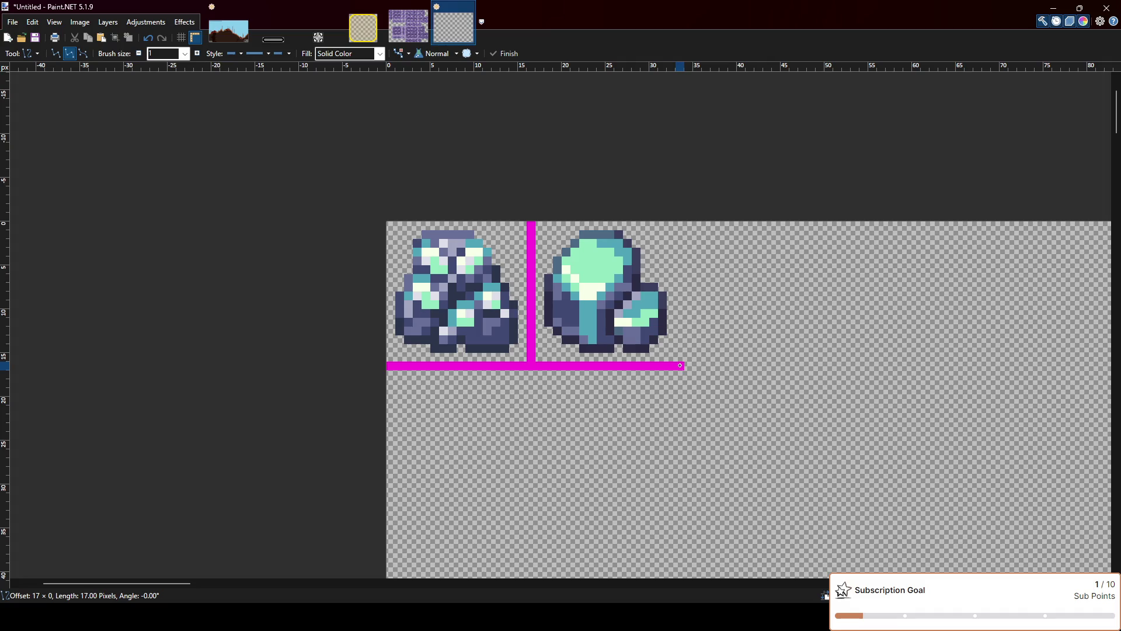
{"action": "left_click_drag", "start_coordinate": [679, 366], "coordinate": [675, 366]}
{"action": "scroll", "coordinate": [677, 366], "scroll_direction": "up", "scroll_amount": 1}
{"action": "key", "text": "Return"}
Draw the magenta border along the crystal's right edge, then select the rock's 16×16 cell
{"action": "left_click_drag", "start_coordinate": [676, 158], "coordinate": [671, 388]}
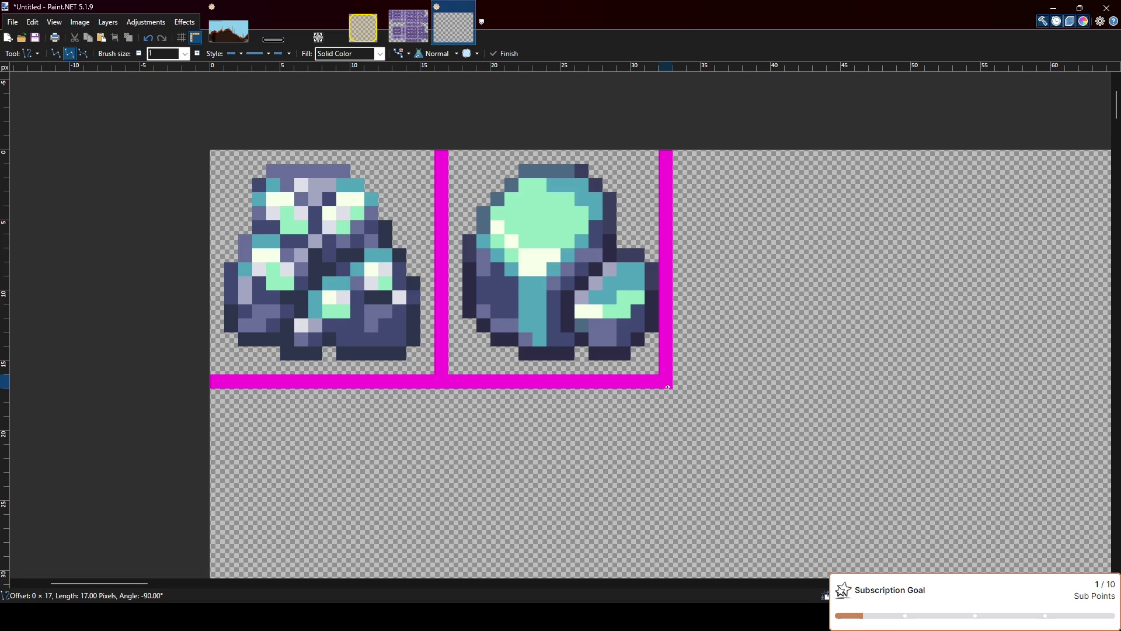
{"action": "key", "text": "s"}
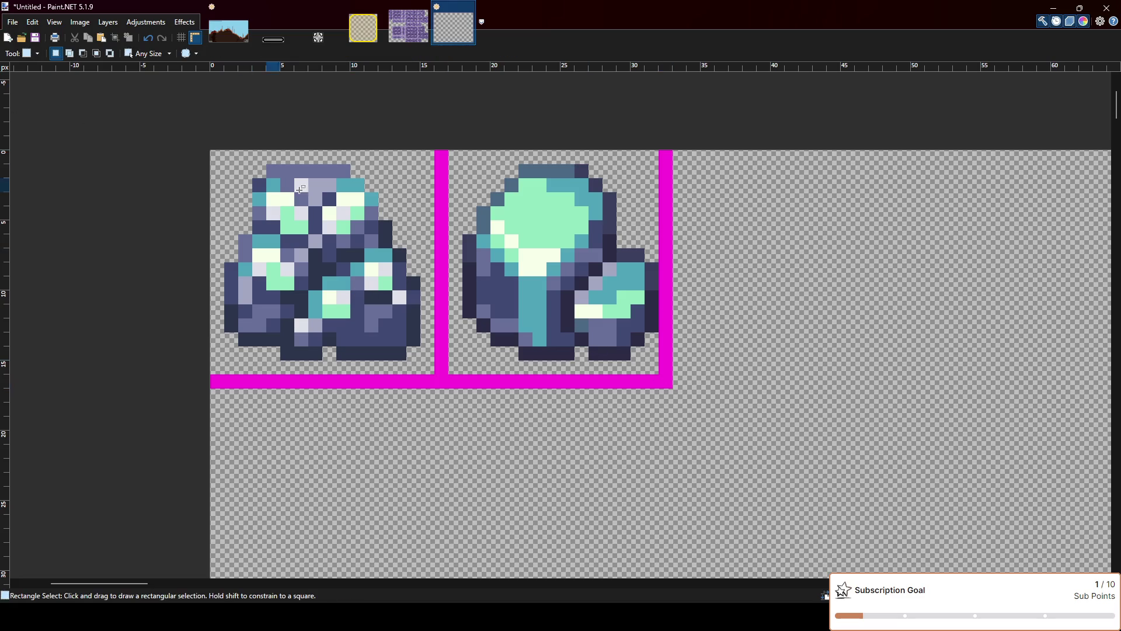
{"action": "left_click_drag", "start_coordinate": [453, 153], "coordinate": [650, 368]}
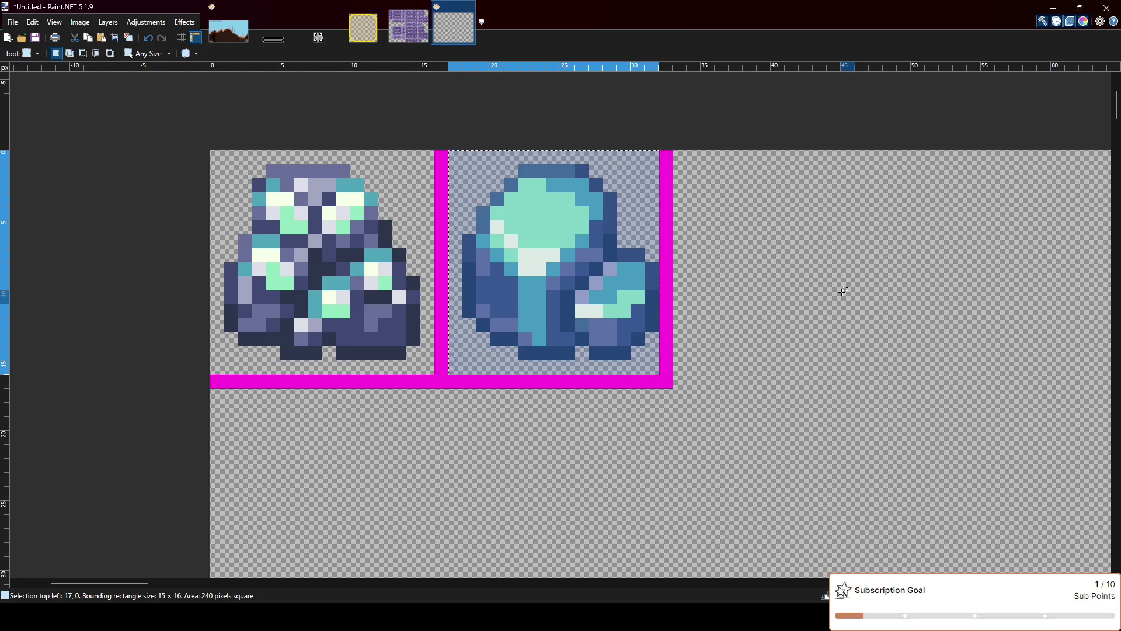
{"action": "key", "text": "ctrl+z"}
{"action": "key", "text": "ctrl+z"}
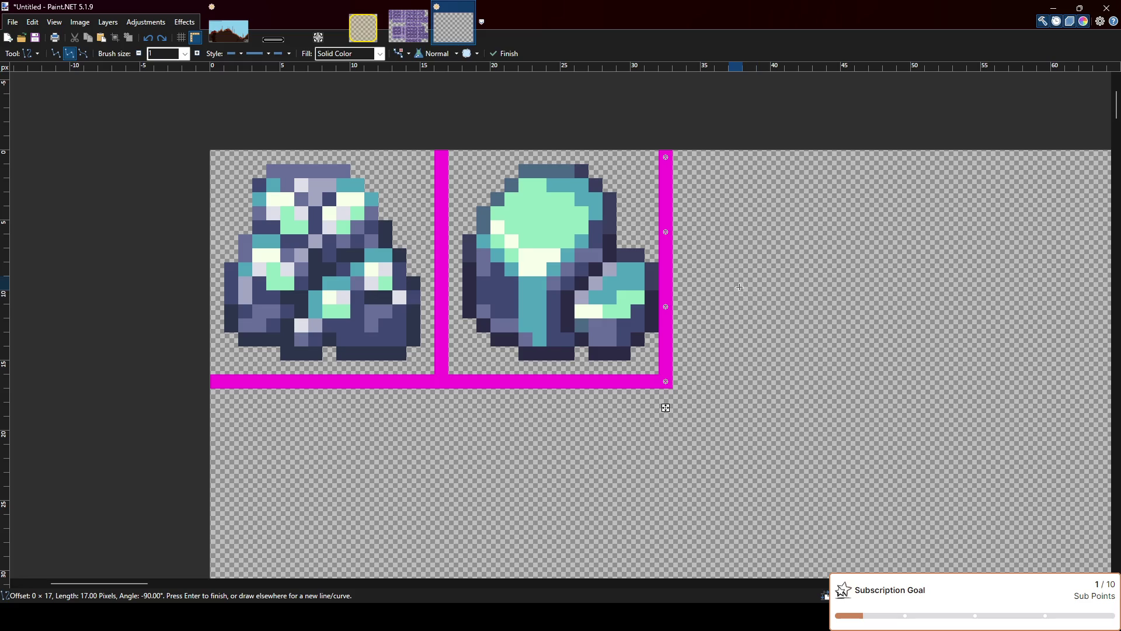
{"action": "key", "text": "ctrl+z"}
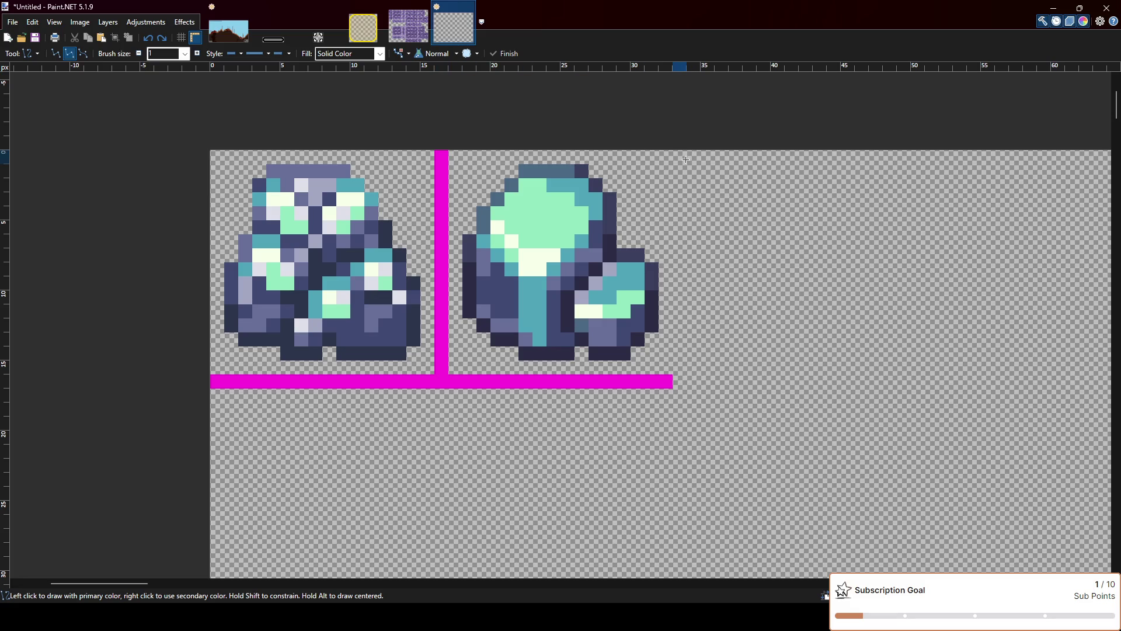
{"action": "left_click_drag", "start_coordinate": [668, 158], "coordinate": [666, 381]}
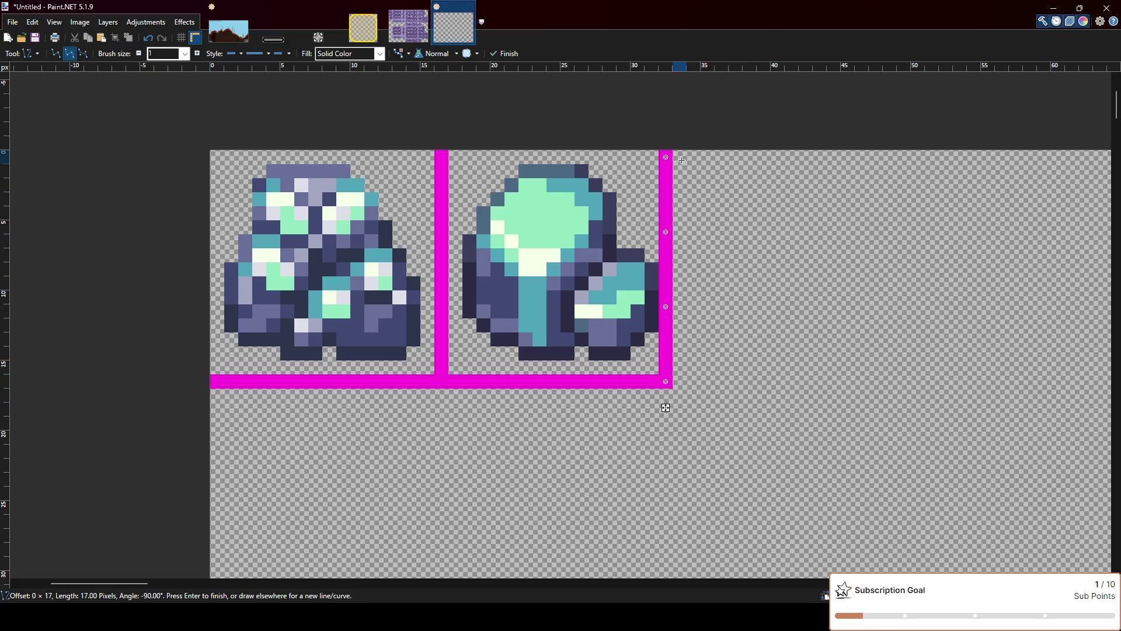
{"action": "key", "text": "ctrl+z"}
{"action": "left_click_drag", "start_coordinate": [680, 156], "coordinate": [679, 381]}
{"action": "key", "text": "Return"}
{"action": "key", "text": "s"}
{"action": "left_click_drag", "start_coordinate": [214, 153], "coordinate": [428, 372]}
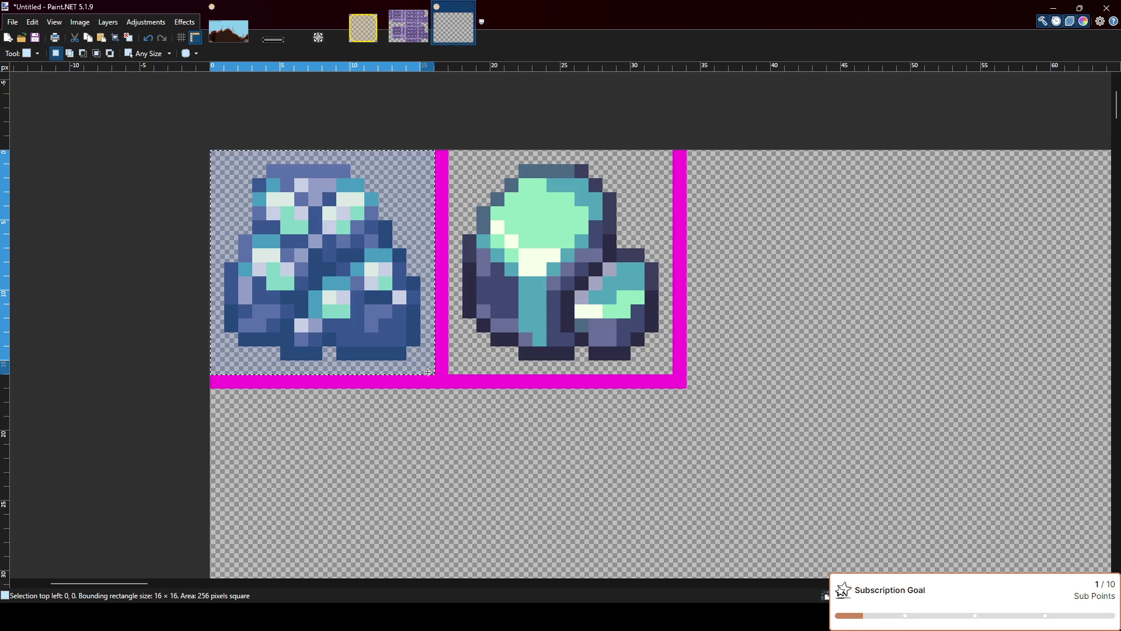
{"action": "left_click", "coordinate": [443, 315]}
{"action": "scroll", "coordinate": [514, 310], "scroll_direction": "down", "scroll_amount": 1}
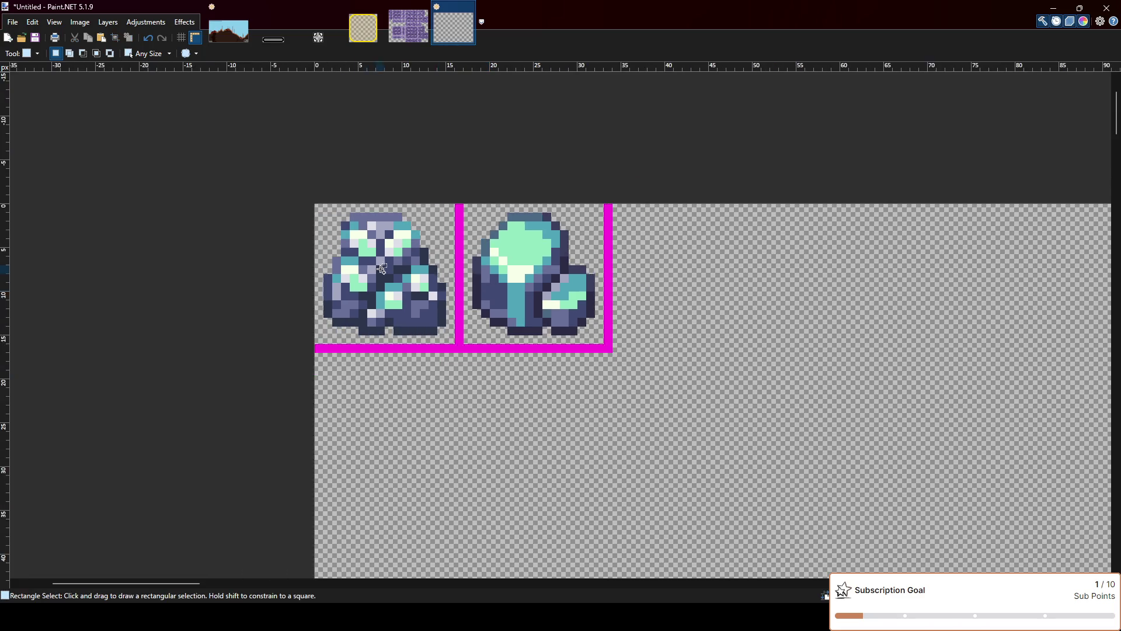
{"action": "scroll", "coordinate": [357, 256], "scroll_direction": "up", "scroll_amount": 1}
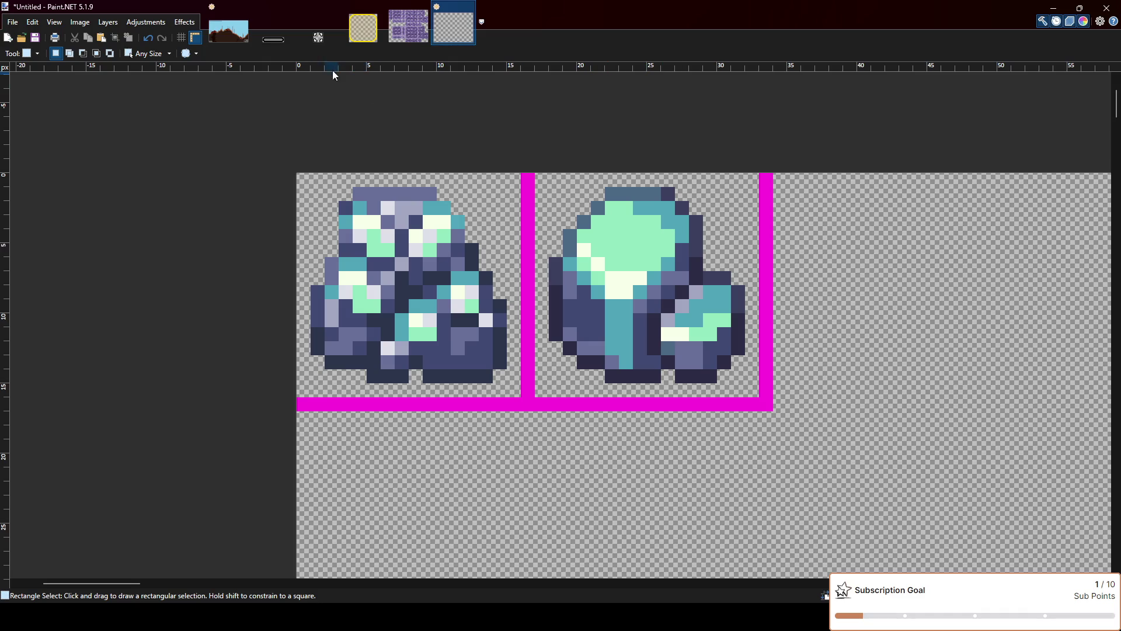
{"action": "left_click", "coordinate": [182, 39]}
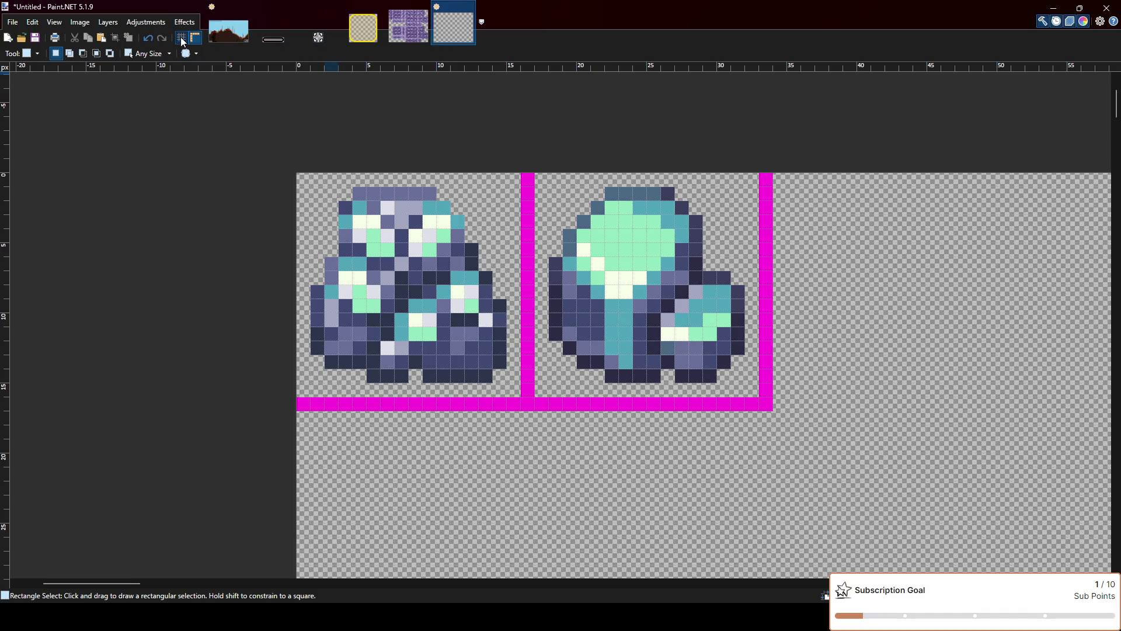
{"action": "left_click", "coordinate": [181, 39]}
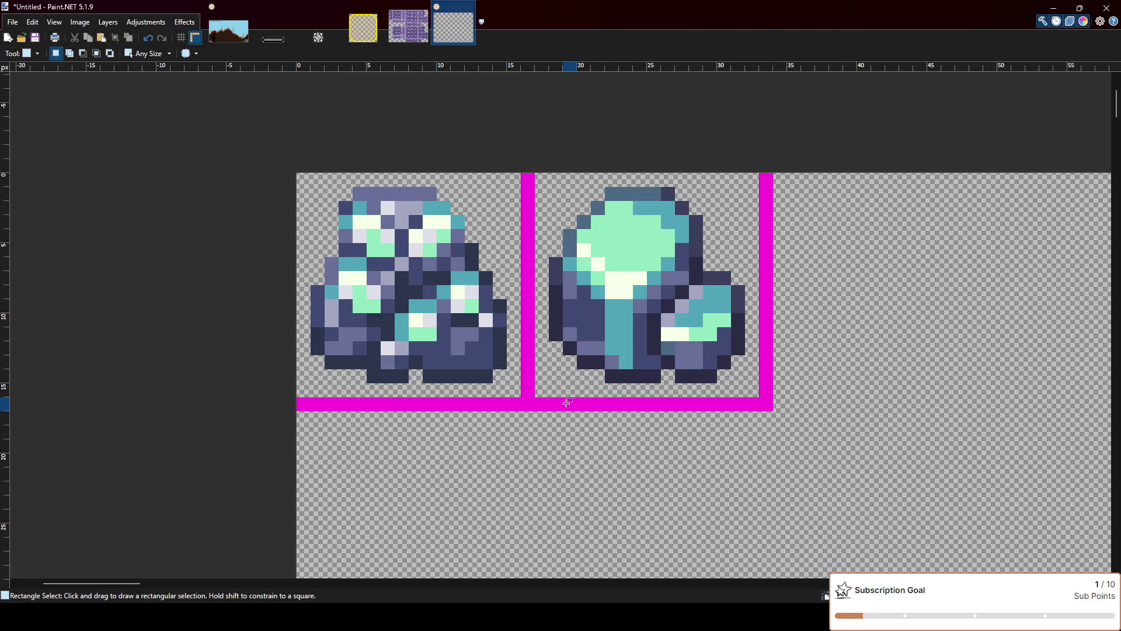
{"action": "scroll", "coordinate": [536, 296], "scroll_direction": "down", "scroll_amount": 2}
{"action": "scroll", "coordinate": [536, 296], "scroll_direction": "up", "scroll_amount": 1}
{"action": "scroll", "coordinate": [428, 382], "scroll_direction": "down", "scroll_amount": 2}
{"action": "scroll", "coordinate": [426, 387], "scroll_direction": "up", "scroll_amount": 1}
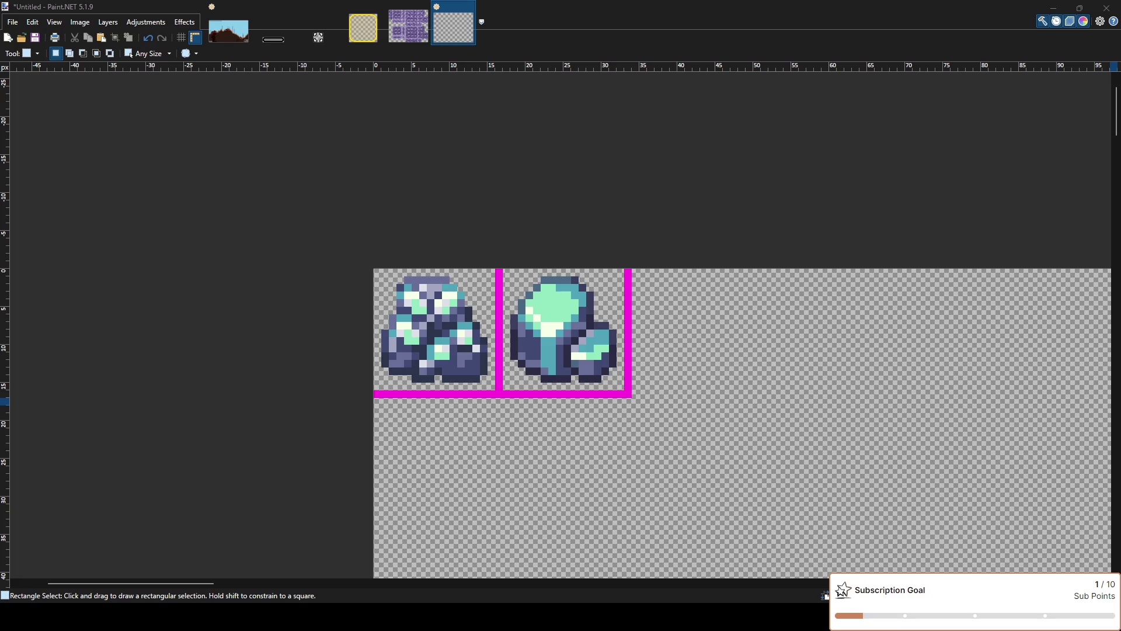
Paste the copper-toned ore sprite into the cell below the rock
{"action": "left_click", "coordinate": [632, 394]}
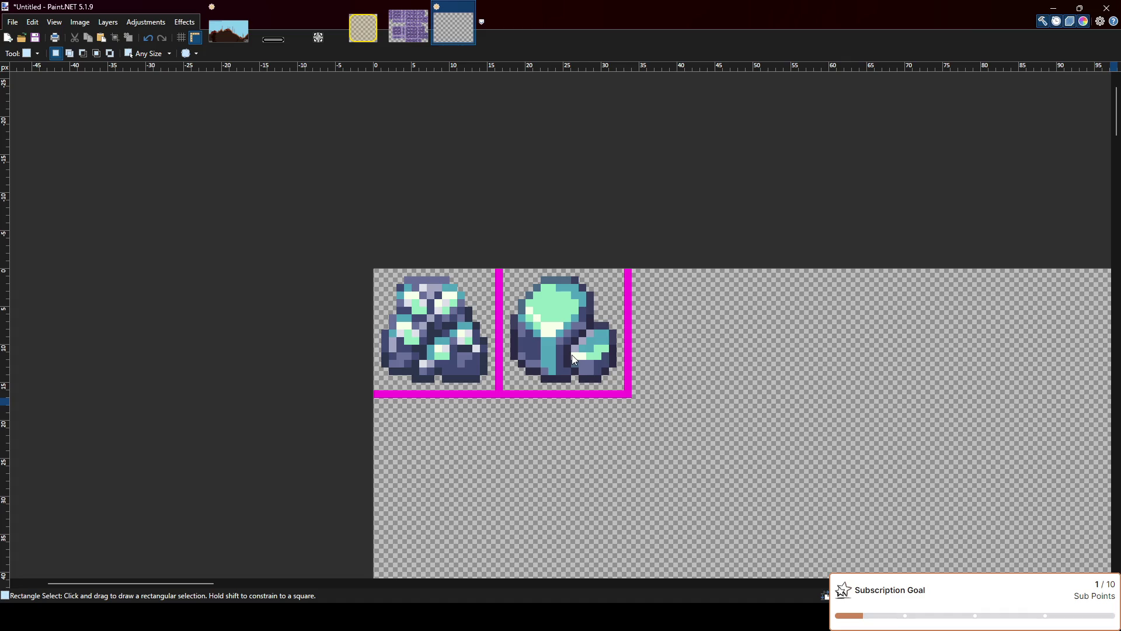
{"action": "key", "text": "m"}
{"action": "key", "text": "ctrl+v"}
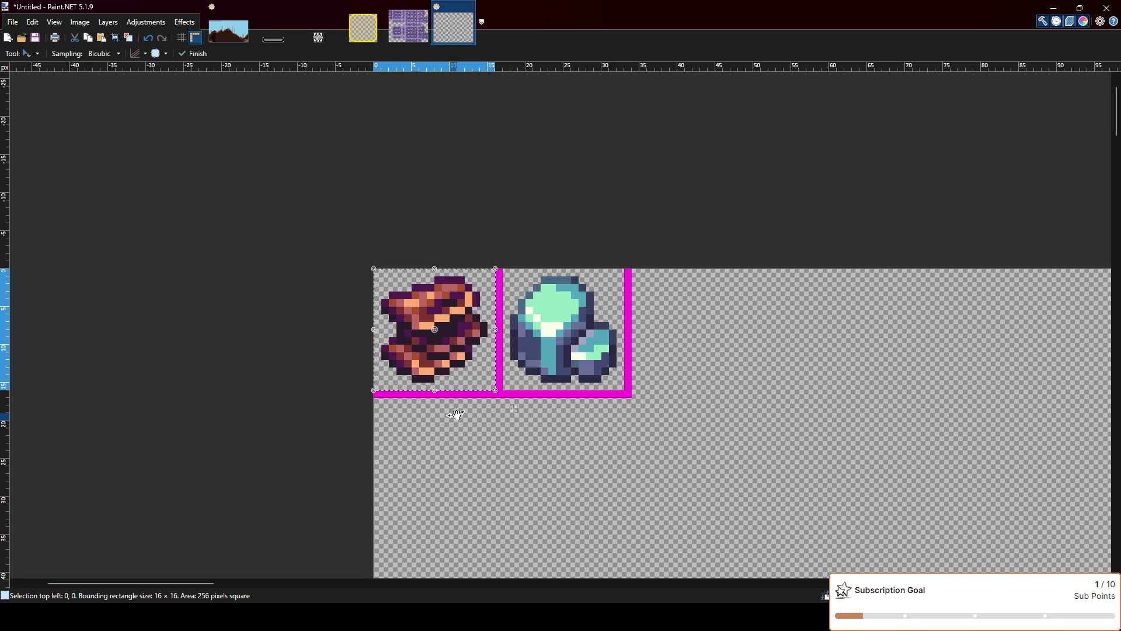
{"action": "scroll", "coordinate": [405, 407], "scroll_direction": "up", "scroll_amount": 2}
{"action": "left_click_drag", "start_coordinate": [435, 360], "coordinate": [434, 569]}
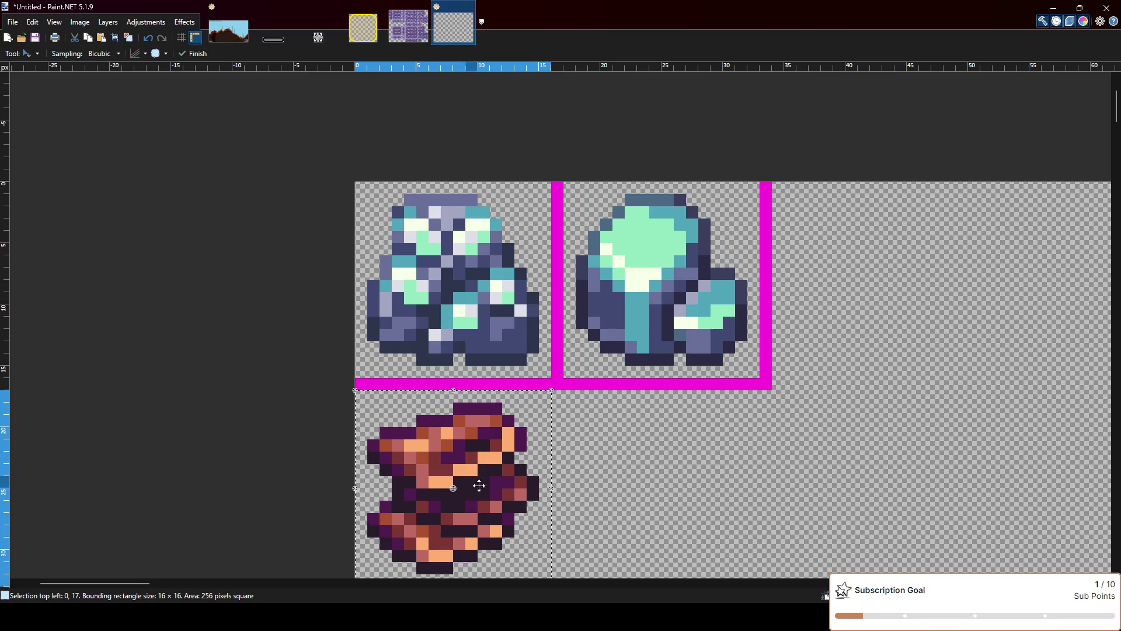
{"action": "scroll", "coordinate": [465, 496], "scroll_direction": "down", "scroll_amount": 2}
{"action": "key", "text": "ctrl+d"}
Draw magenta border lines beside and under the new ore sprite
{"action": "key", "text": "o"}
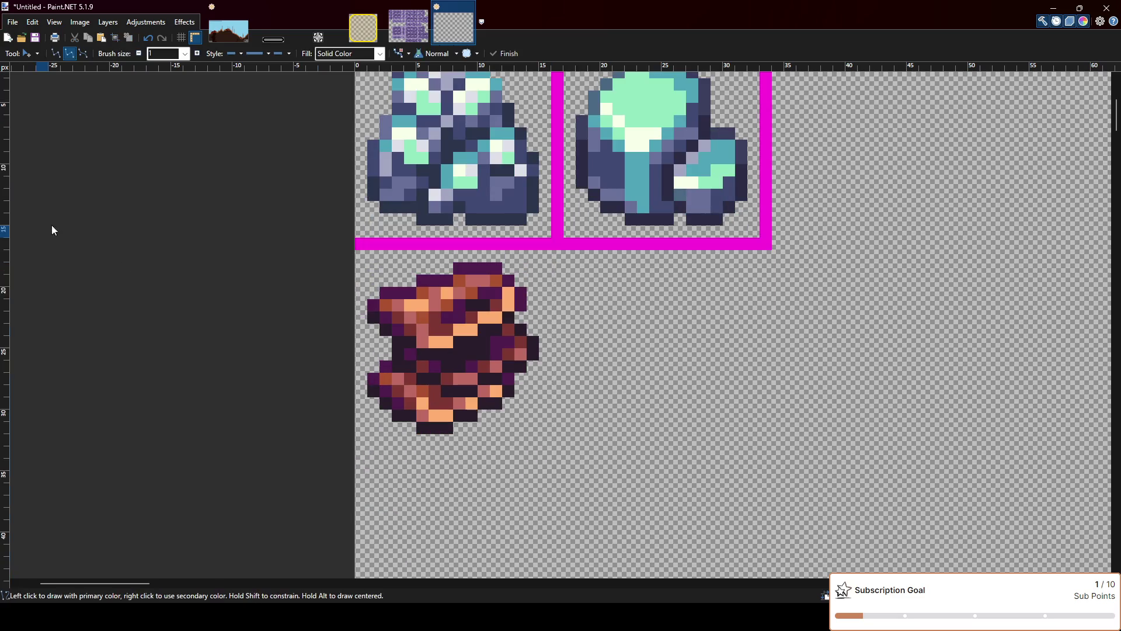
{"action": "mouse_move", "coordinate": [558, 250]}
{"action": "left_mouse_down"}
{"action": "mouse_move", "coordinate": [558, 442]}
{"action": "mouse_move", "coordinate": [353, 435]}
{"action": "left_mouse_up"}
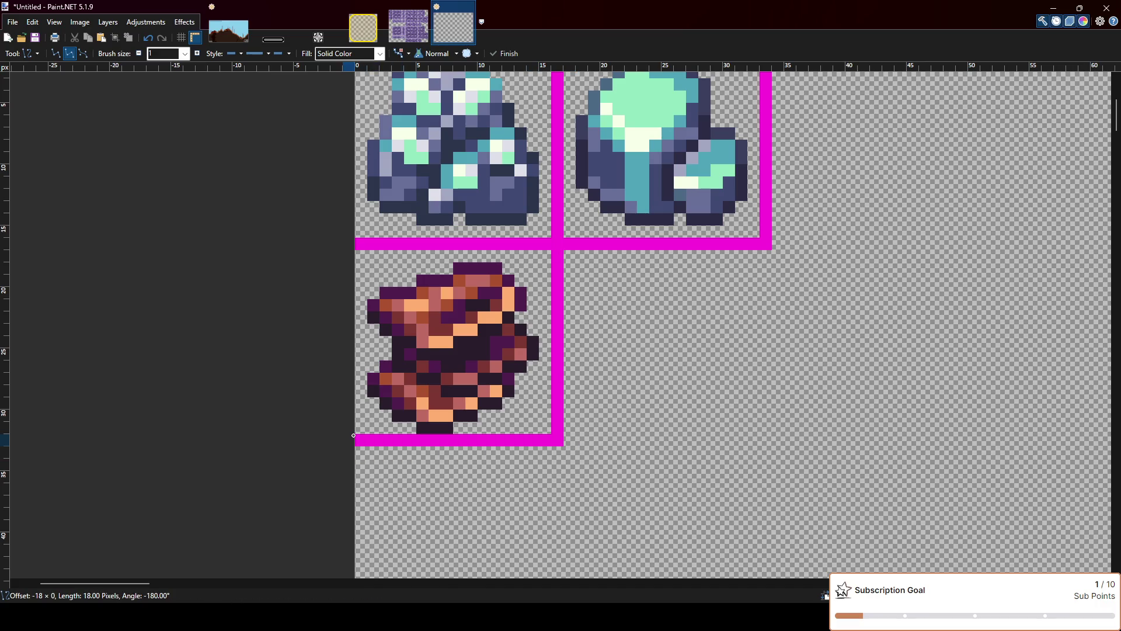
{"action": "left_click_drag", "start_coordinate": [353, 435], "coordinate": [354, 436]}
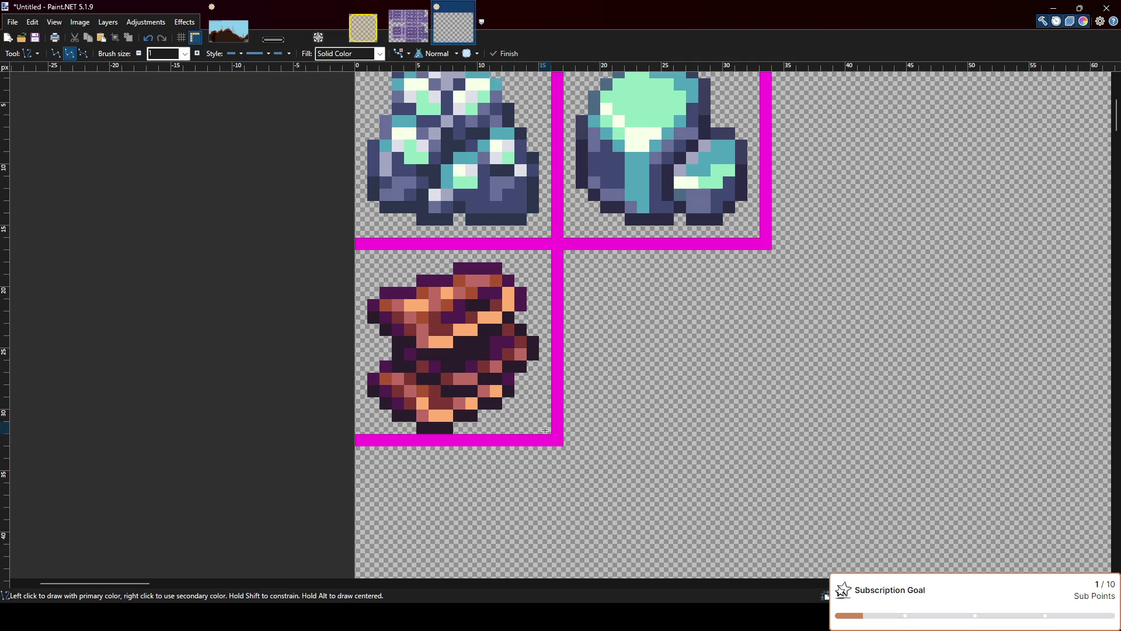
{"action": "scroll", "coordinate": [578, 350], "scroll_direction": "up", "scroll_amount": 2}
Check the top-left and bottom-left cell sizes with rectangular selections
{"action": "key", "text": "s"}
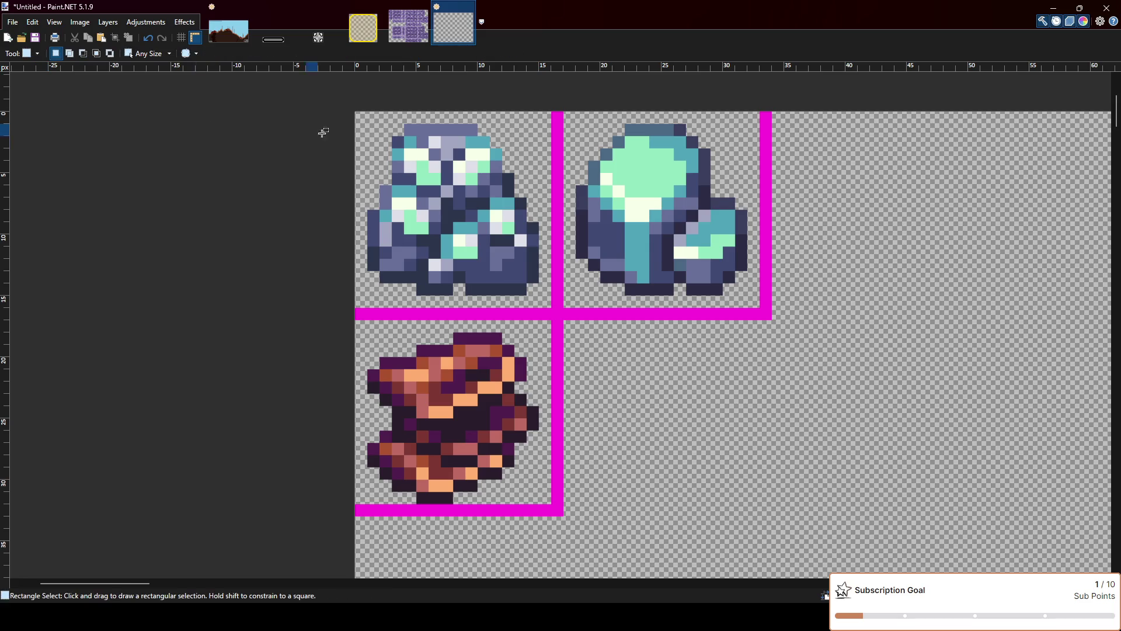
{"action": "left_click_drag", "start_coordinate": [356, 113], "coordinate": [539, 304]}
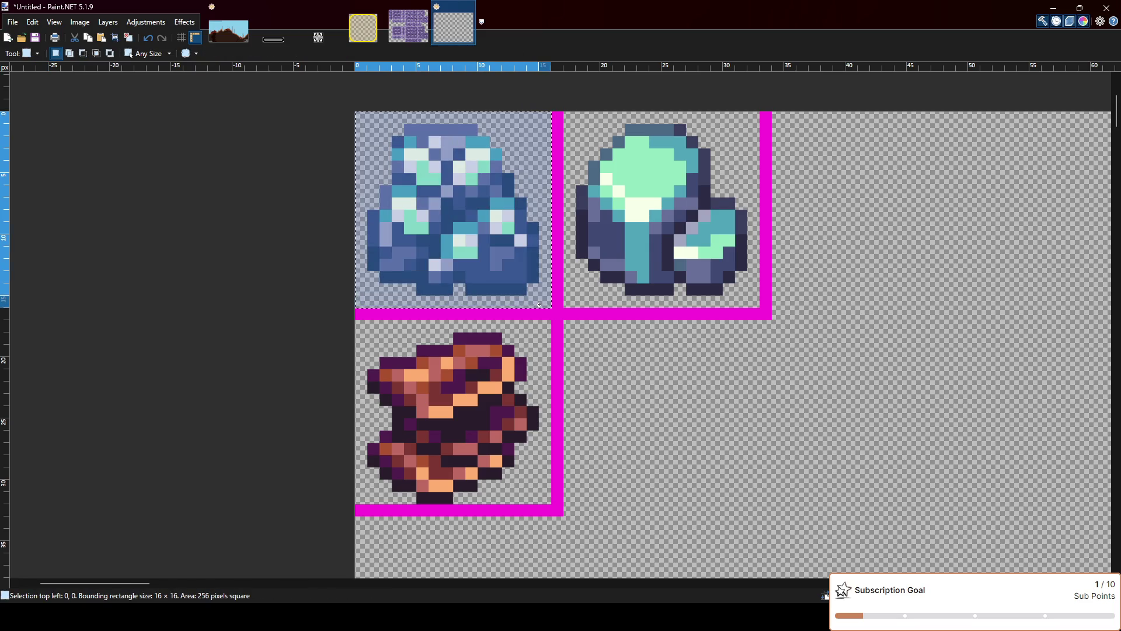
{"action": "left_click_drag", "start_coordinate": [356, 320], "coordinate": [544, 501]}
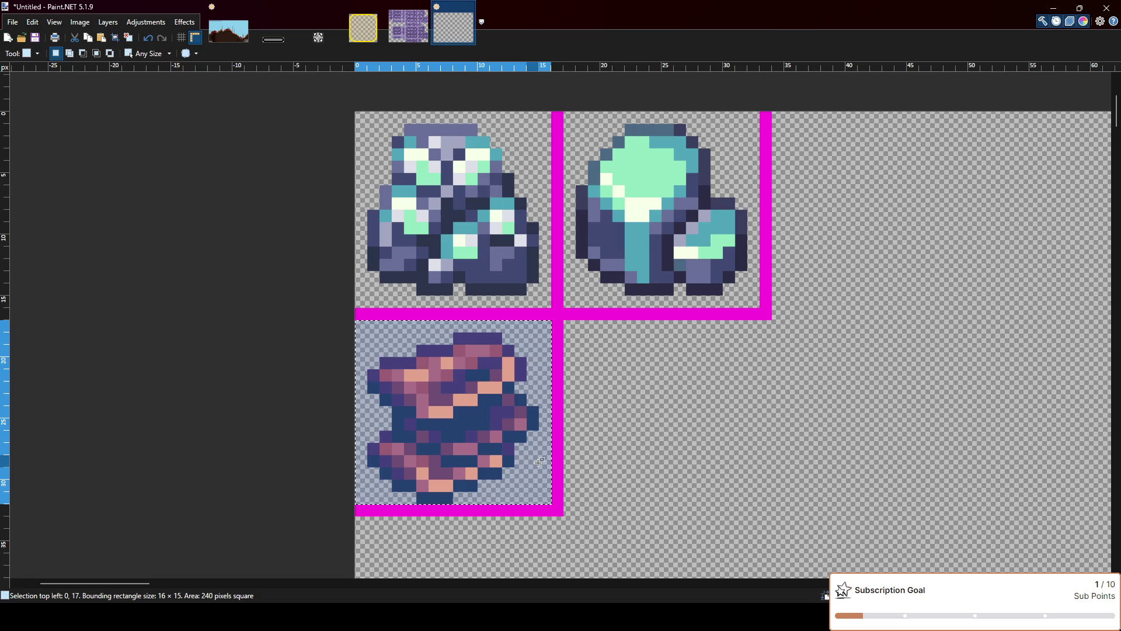
{"action": "scroll", "coordinate": [551, 460], "scroll_direction": "down", "scroll_amount": 1}
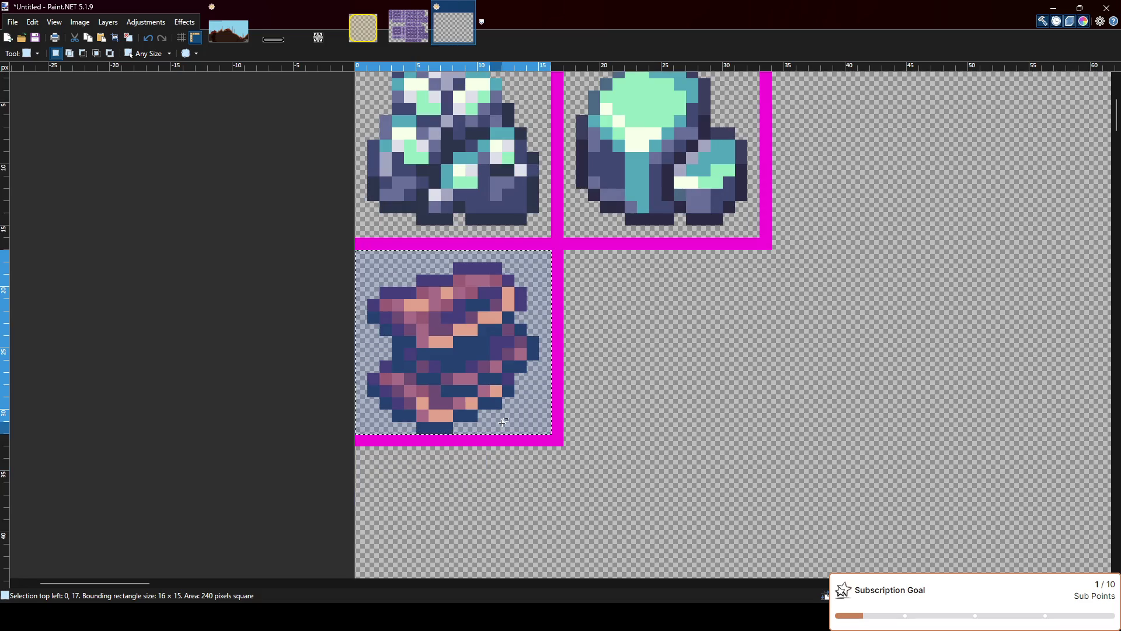
{"action": "left_click", "coordinate": [546, 460]}
Lower the bottom magenta border one pixel, then re-measure the top-left cell
{"action": "key", "text": "o"}
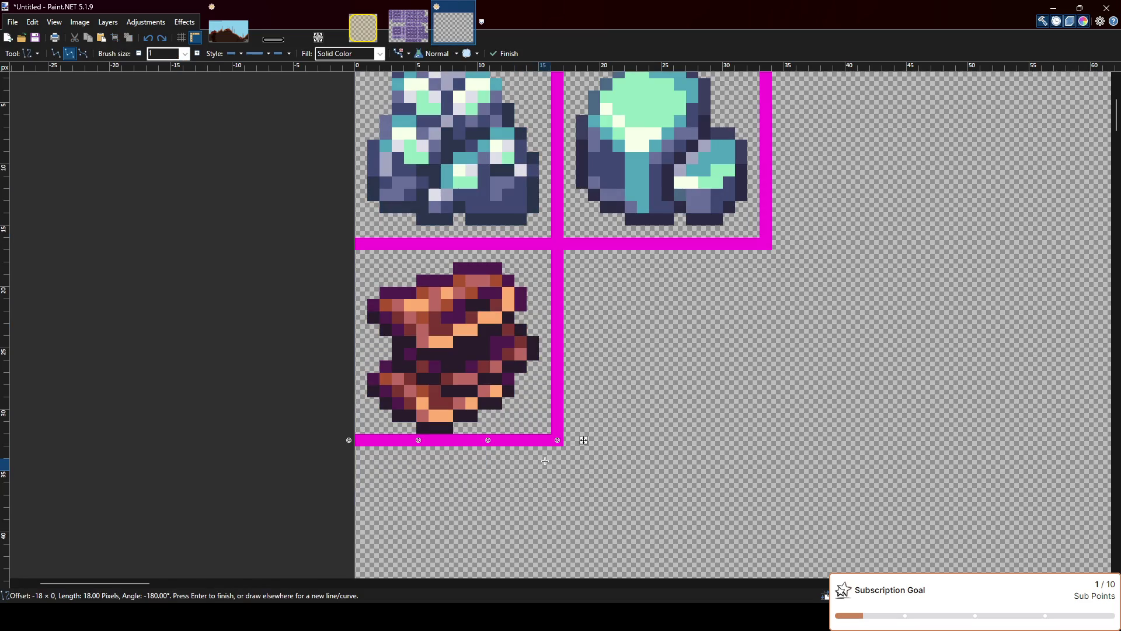
{"action": "left_click_drag", "start_coordinate": [584, 441], "coordinate": [584, 453]}
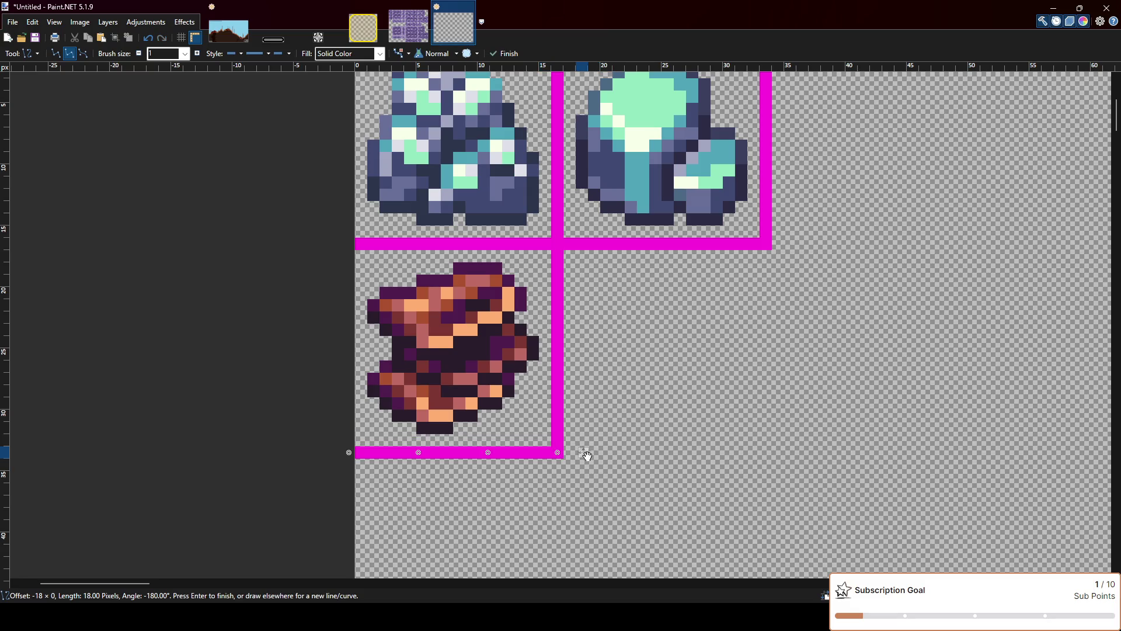
{"action": "key", "text": "Return"}
{"action": "scroll", "coordinate": [610, 418], "scroll_direction": "down", "scroll_amount": 1}
{"action": "scroll", "coordinate": [610, 418], "scroll_direction": "up", "scroll_amount": 1}
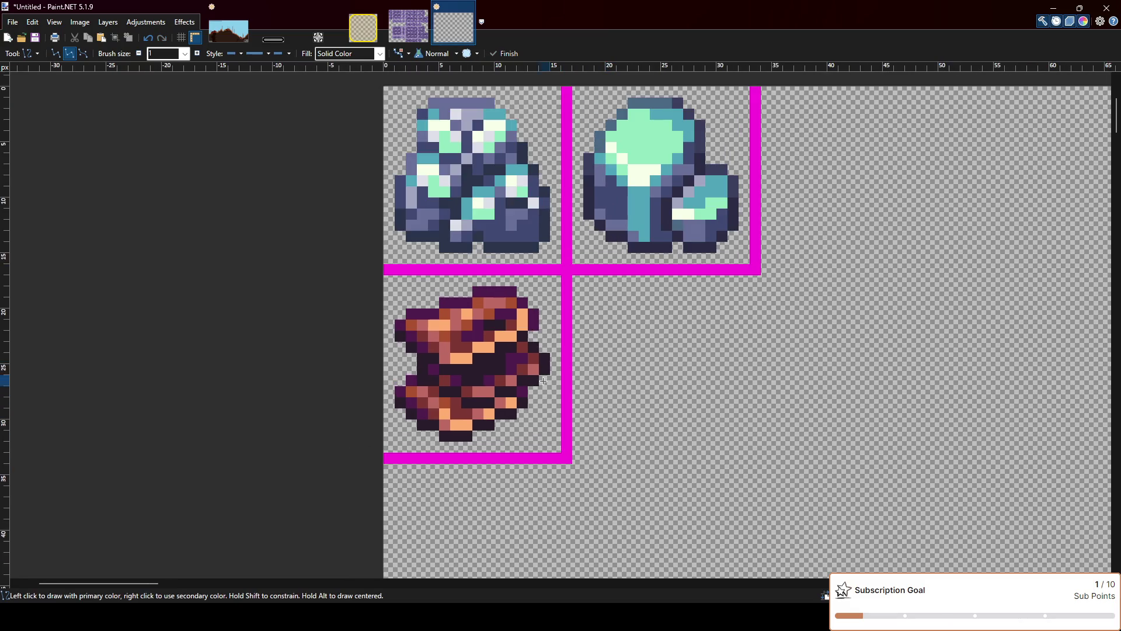
{"action": "scroll", "coordinate": [369, 318], "scroll_direction": "up", "scroll_amount": 2}
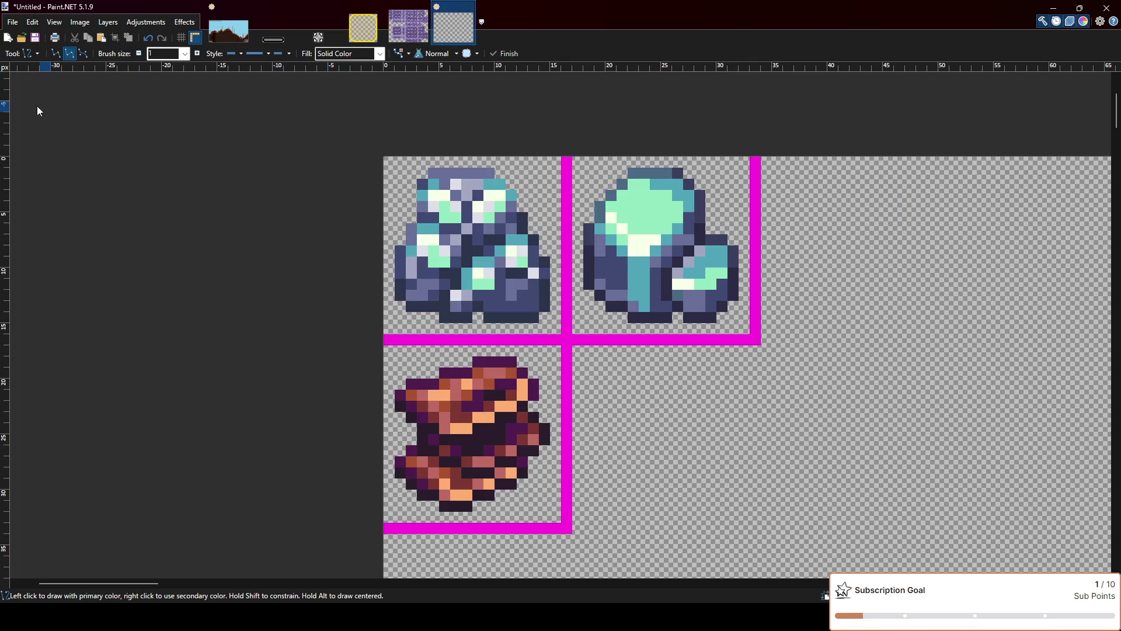
{"action": "key", "text": "s"}
{"action": "left_click_drag", "start_coordinate": [384, 156], "coordinate": [559, 331]}
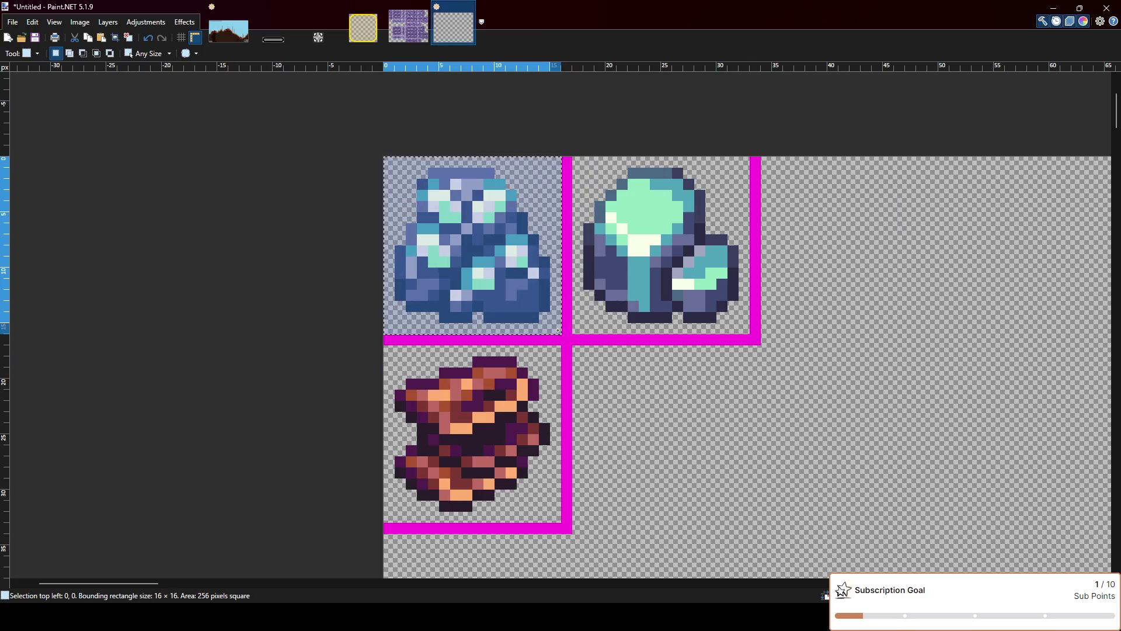
{"action": "left_click_drag", "start_coordinate": [385, 345], "coordinate": [562, 523]}
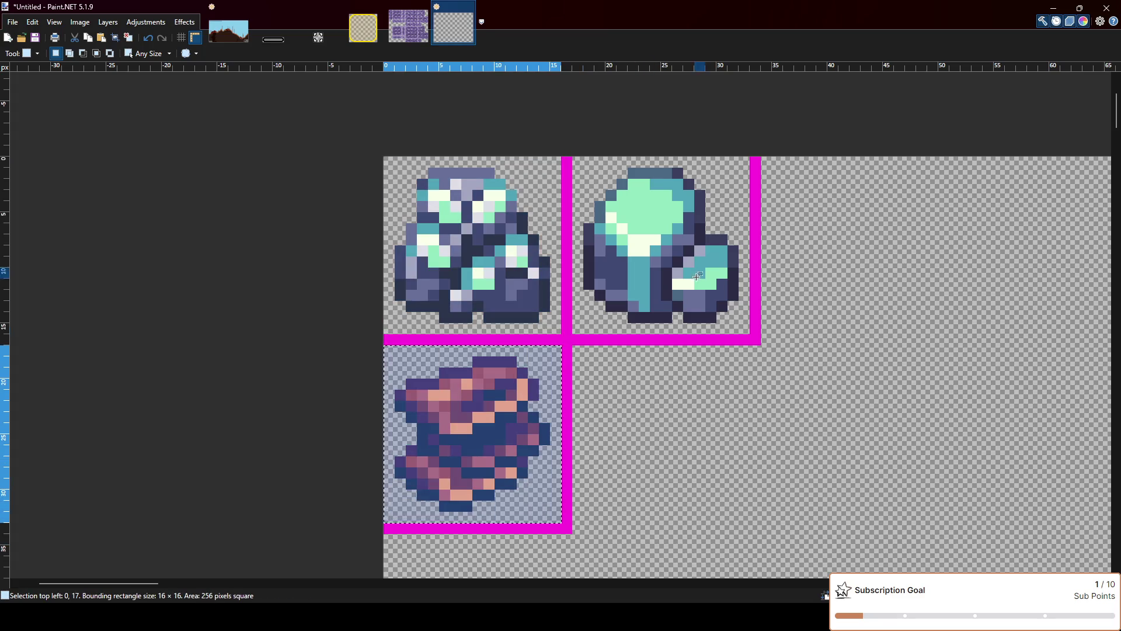
{"action": "left_click_drag", "start_coordinate": [572, 157], "coordinate": [749, 334]}
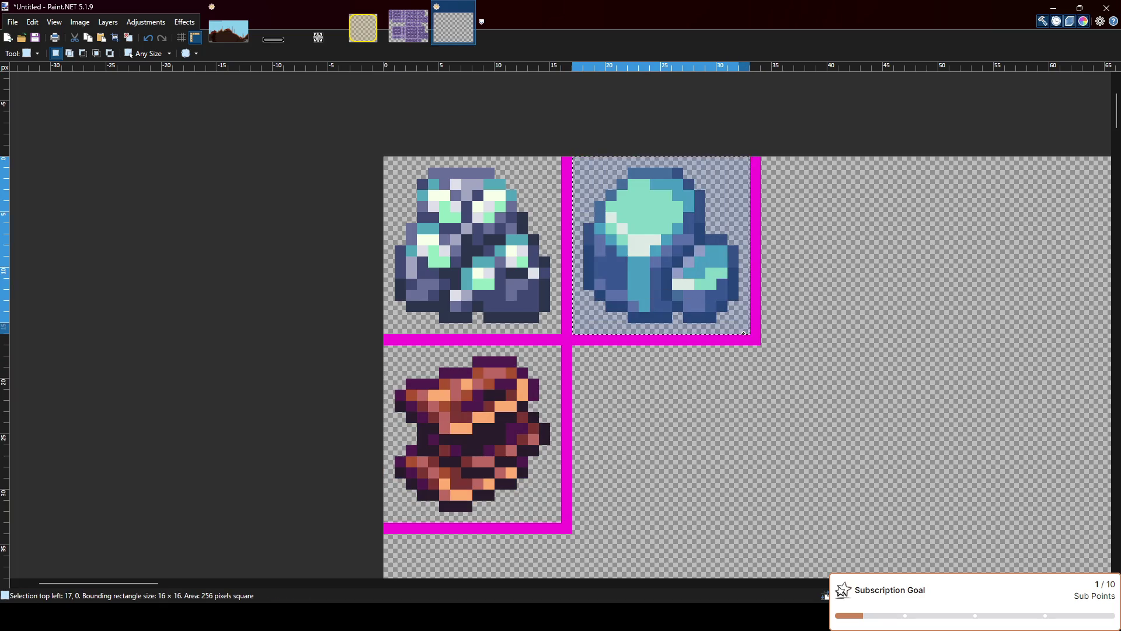
{"action": "left_click", "coordinate": [634, 445]}
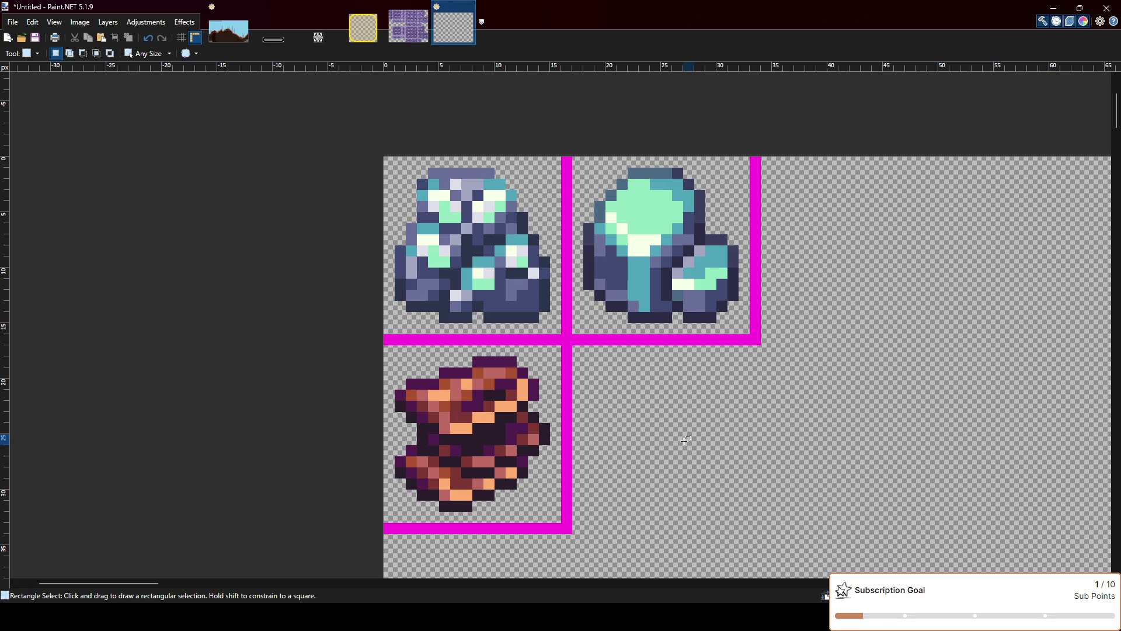
{"action": "scroll", "coordinate": [687, 422], "scroll_direction": "down", "scroll_amount": 1}
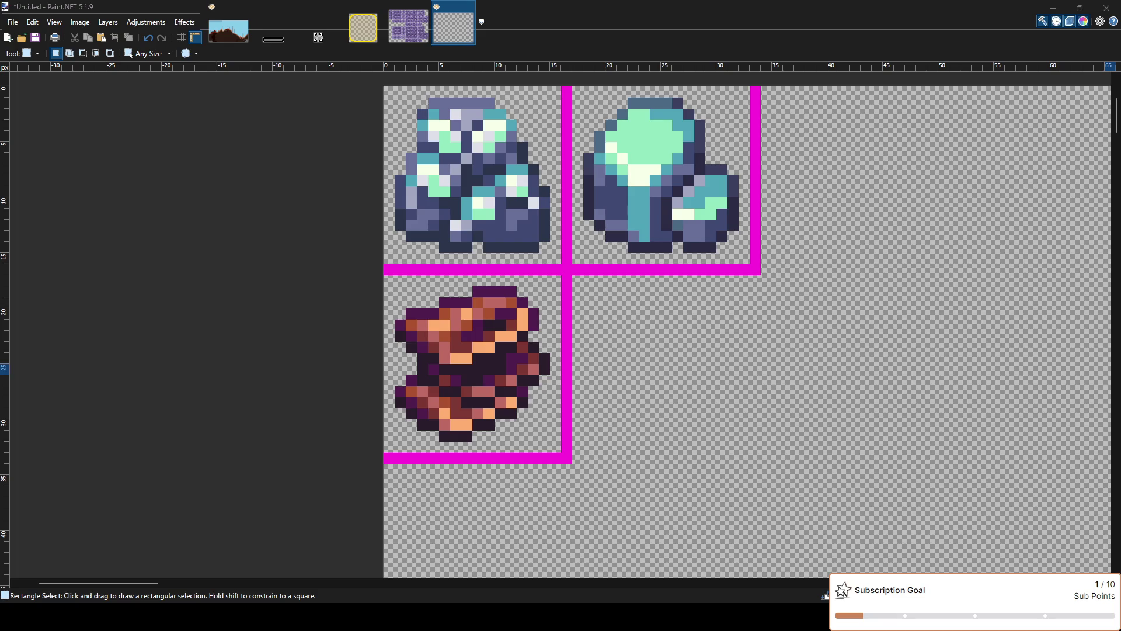
{"action": "left_click", "coordinate": [684, 388]}
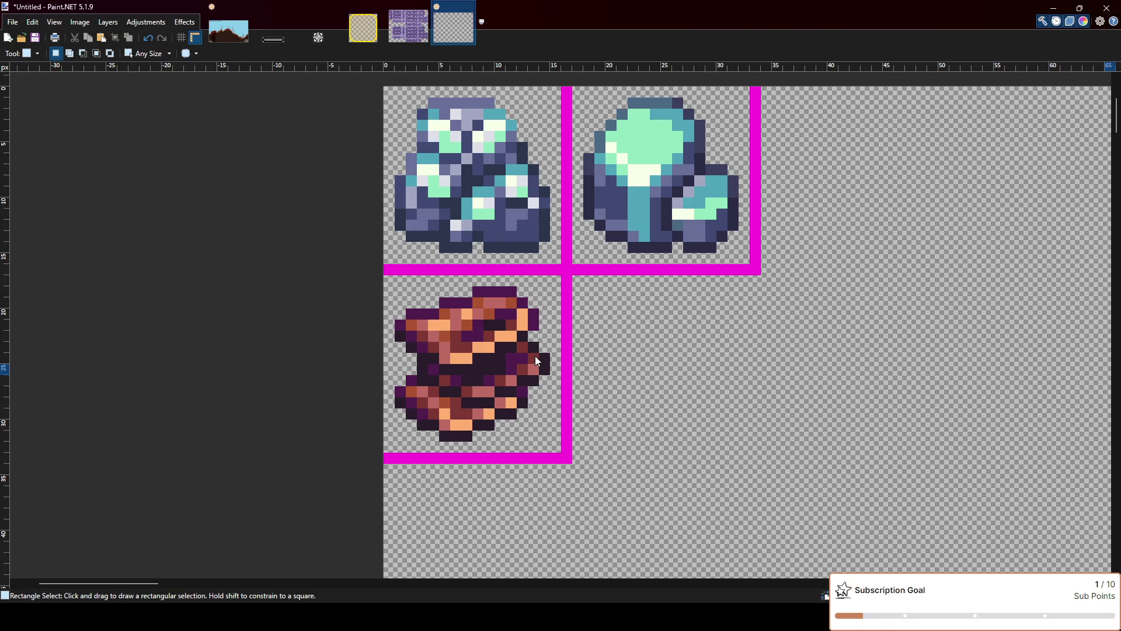
Paste the glowing orange ingot sprite into the empty bottom-right cell
{"action": "key", "text": "ctrl+v"}
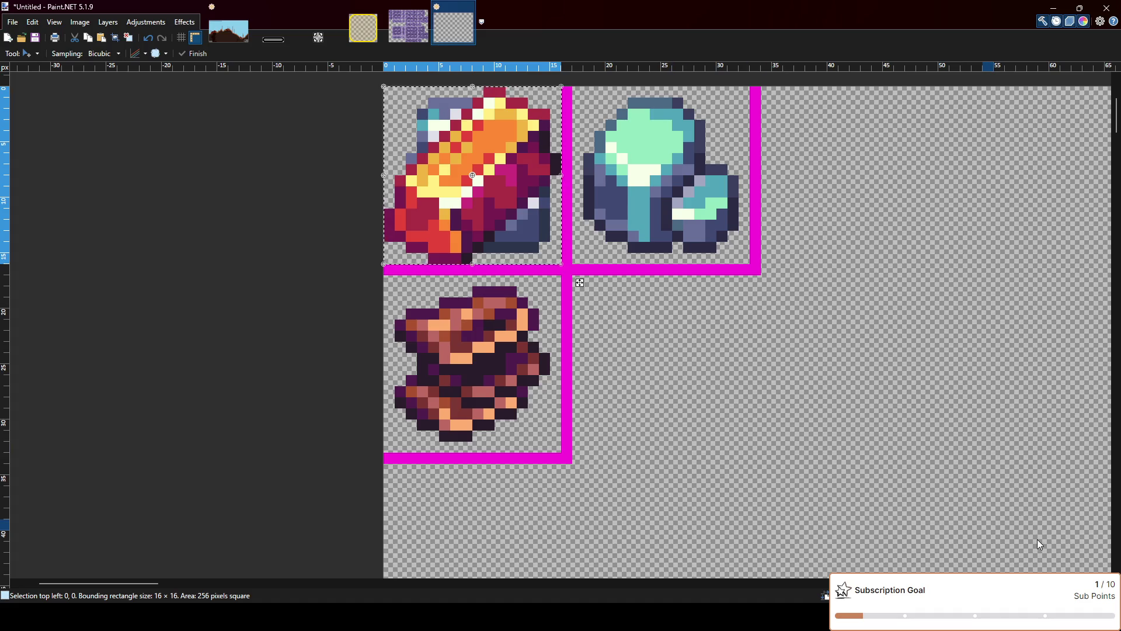
{"action": "key", "text": "ctrl+z"}
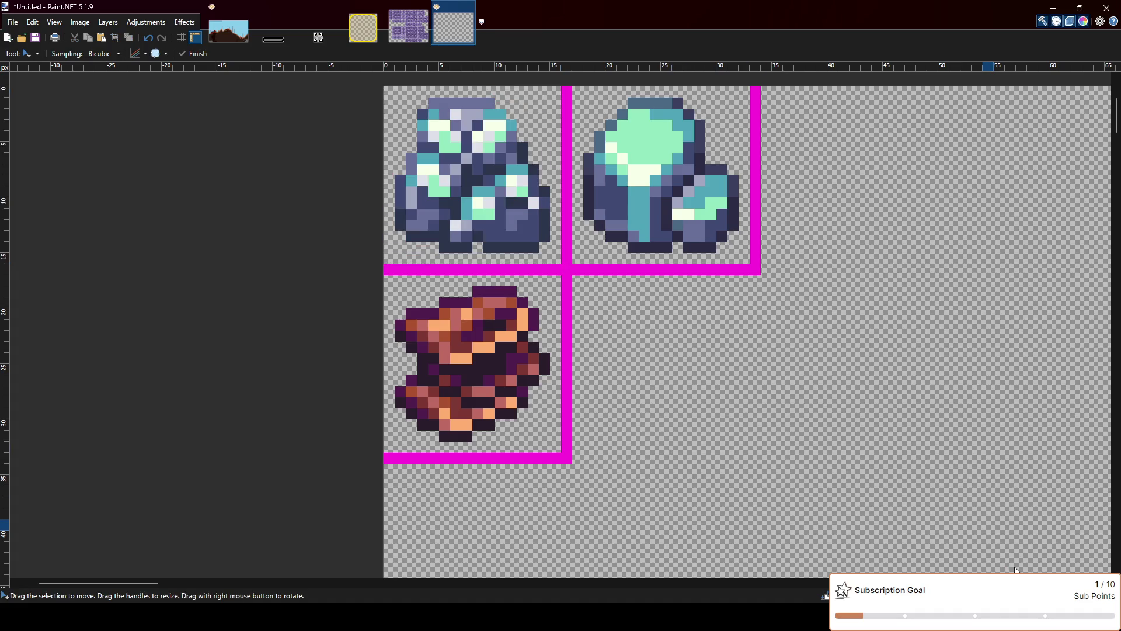
{"action": "key", "text": "ctrl+v"}
{"action": "mouse_move", "coordinate": [439, 209]}
{"action": "left_mouse_down"}
{"action": "mouse_move", "coordinate": [628, 409]}
{"action": "mouse_move", "coordinate": [628, 399]}
{"action": "left_mouse_up"}
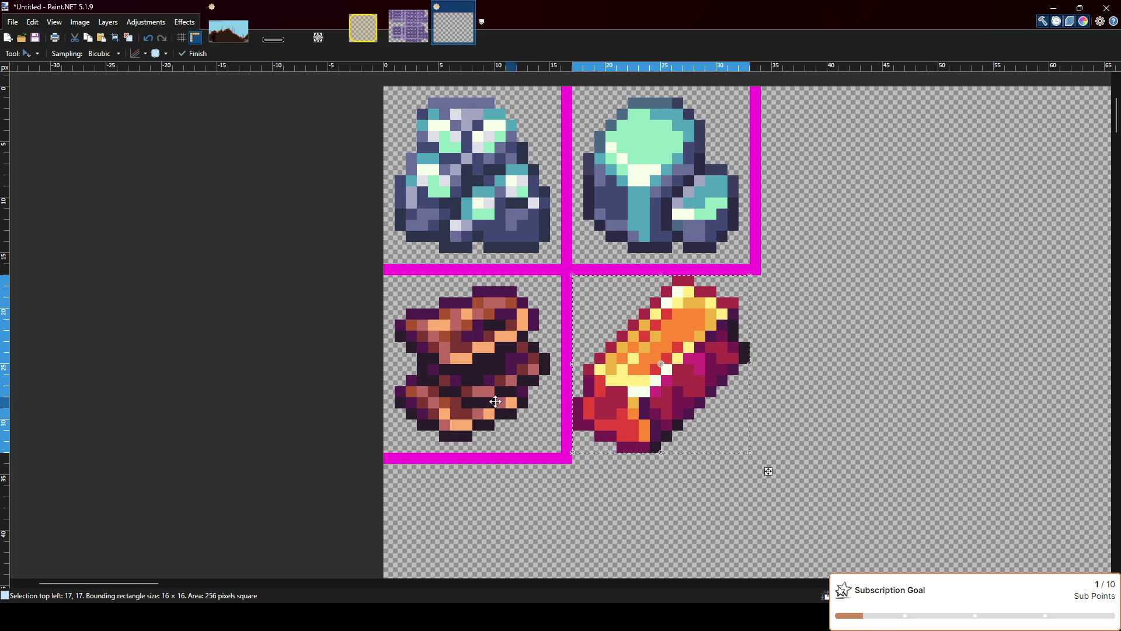
{"action": "key", "text": "ctrl+a"}
{"action": "left_click_drag", "start_coordinate": [576, 458], "coordinate": [601, 455]}
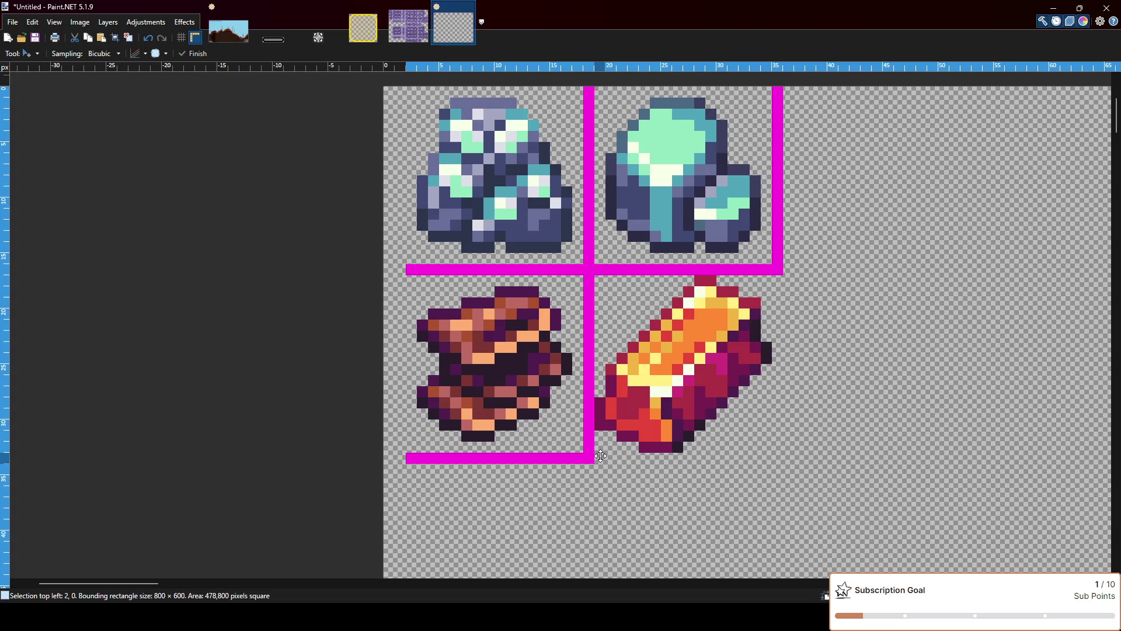
{"action": "key", "text": "ctrl+z"}
Frame the bottom-right cell with magenta bottom and right border lines
{"action": "key", "text": "o"}
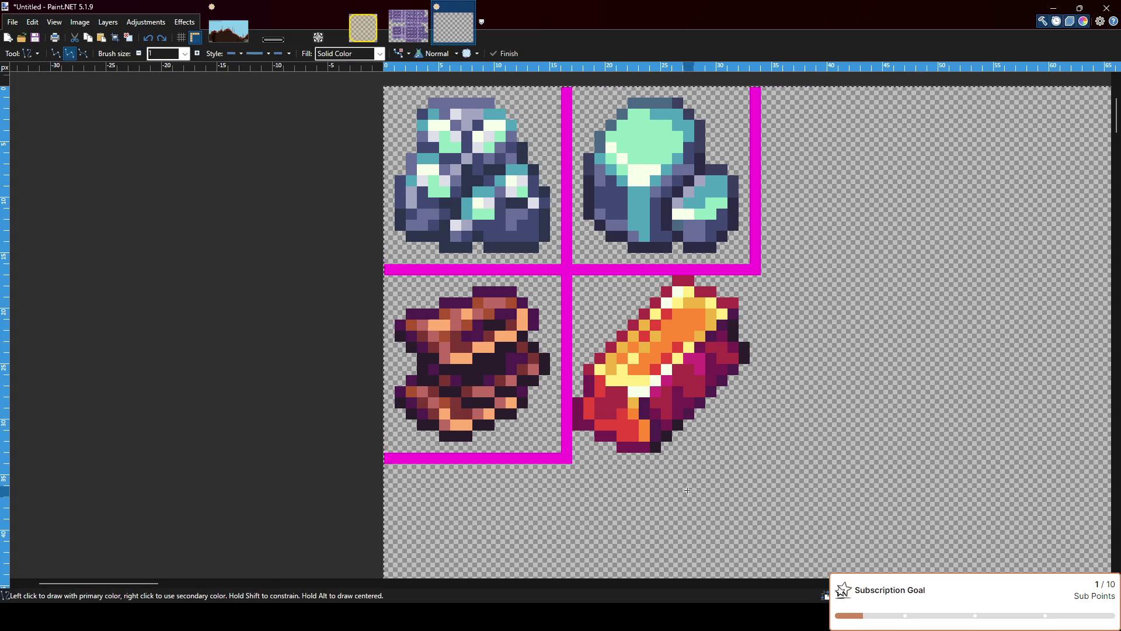
{"action": "left_click_drag", "start_coordinate": [578, 458], "coordinate": [766, 458]}
{"action": "left_click_drag", "start_coordinate": [755, 275], "coordinate": [755, 454]}
{"action": "key", "text": "ctrl+z"}
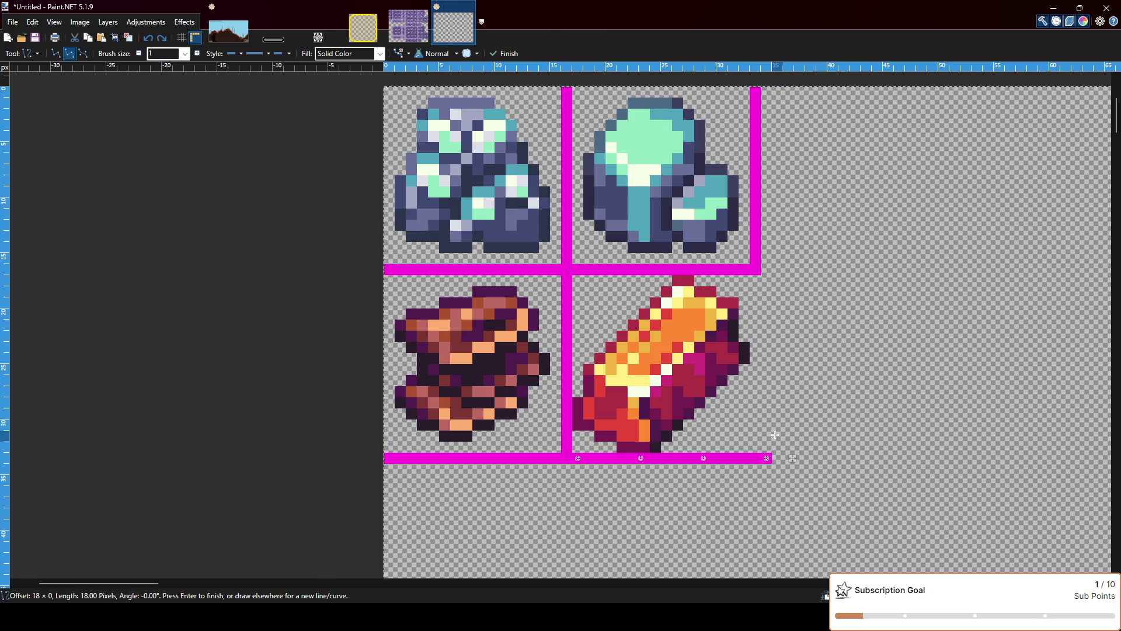
{"action": "key", "text": "ctrl+z"}
{"action": "left_click_drag", "start_coordinate": [578, 458], "coordinate": [758, 455]}
{"action": "left_click_drag", "start_coordinate": [755, 274], "coordinate": [758, 452]}
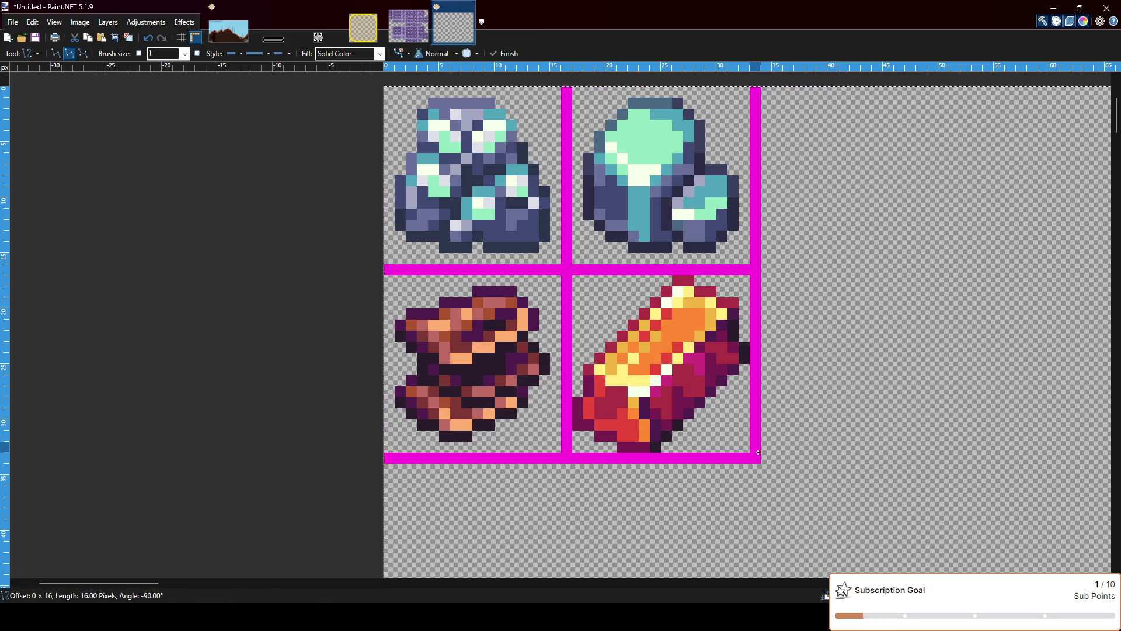
{"action": "scroll", "coordinate": [613, 414], "scroll_direction": "down", "scroll_amount": 2}
{"action": "scroll", "coordinate": [584, 379], "scroll_direction": "down", "scroll_amount": 1}
{"action": "scroll", "coordinate": [539, 324], "scroll_direction": "up", "scroll_amount": 2}
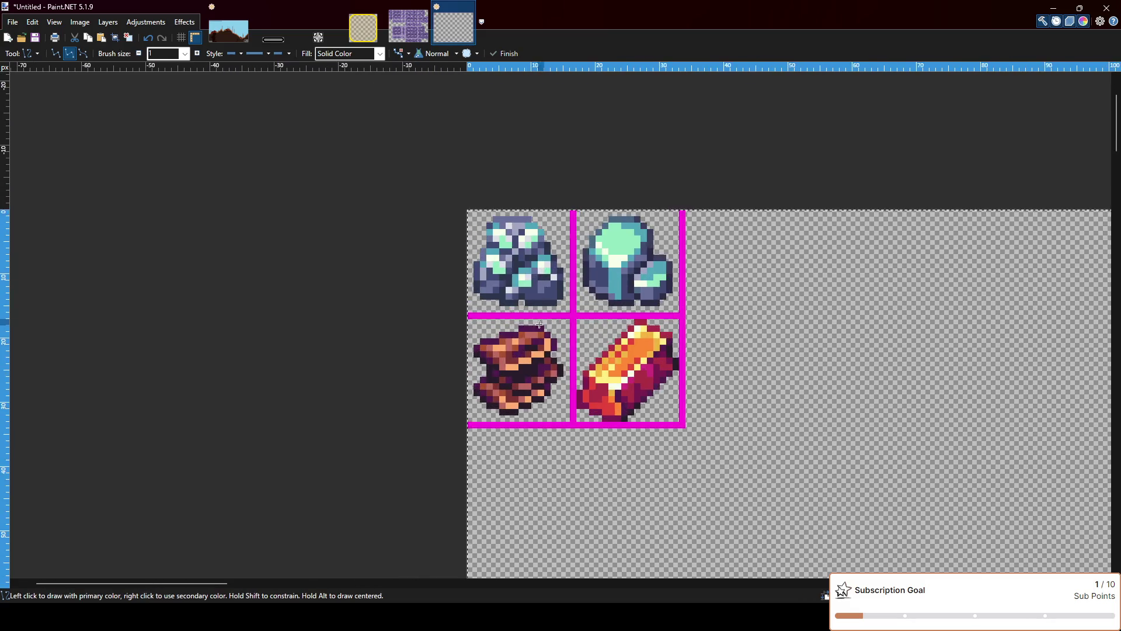
{"action": "scroll", "coordinate": [575, 360], "scroll_direction": "up", "scroll_amount": 1}
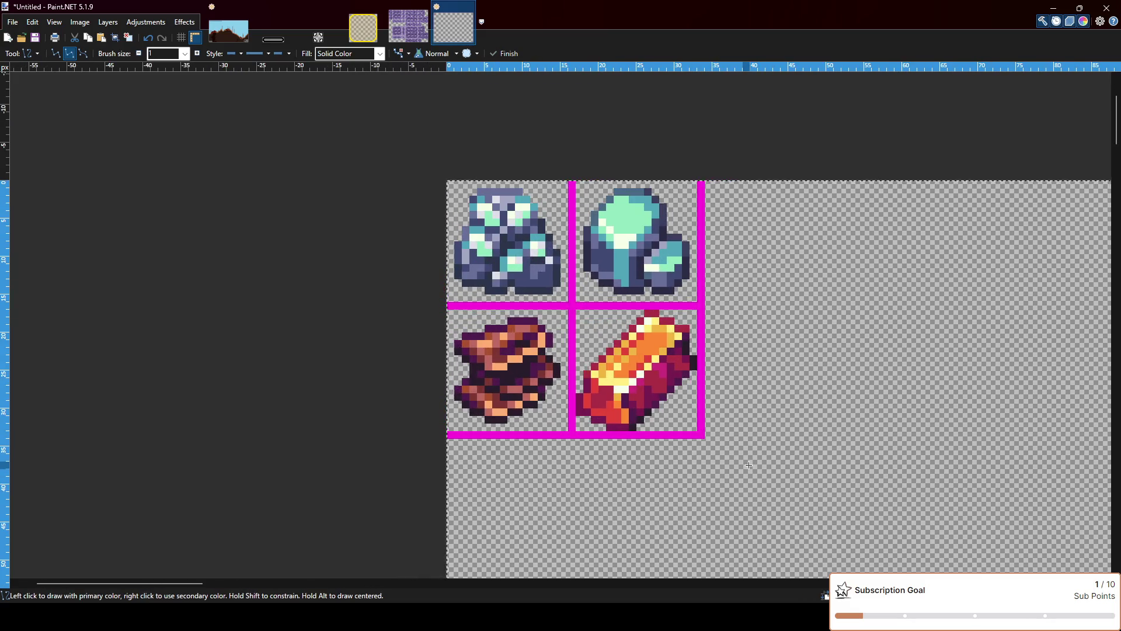
{"action": "scroll", "coordinate": [763, 418], "scroll_direction": "down", "scroll_amount": 2}
{"action": "scroll", "coordinate": [762, 418], "scroll_direction": "up", "scroll_amount": 2}
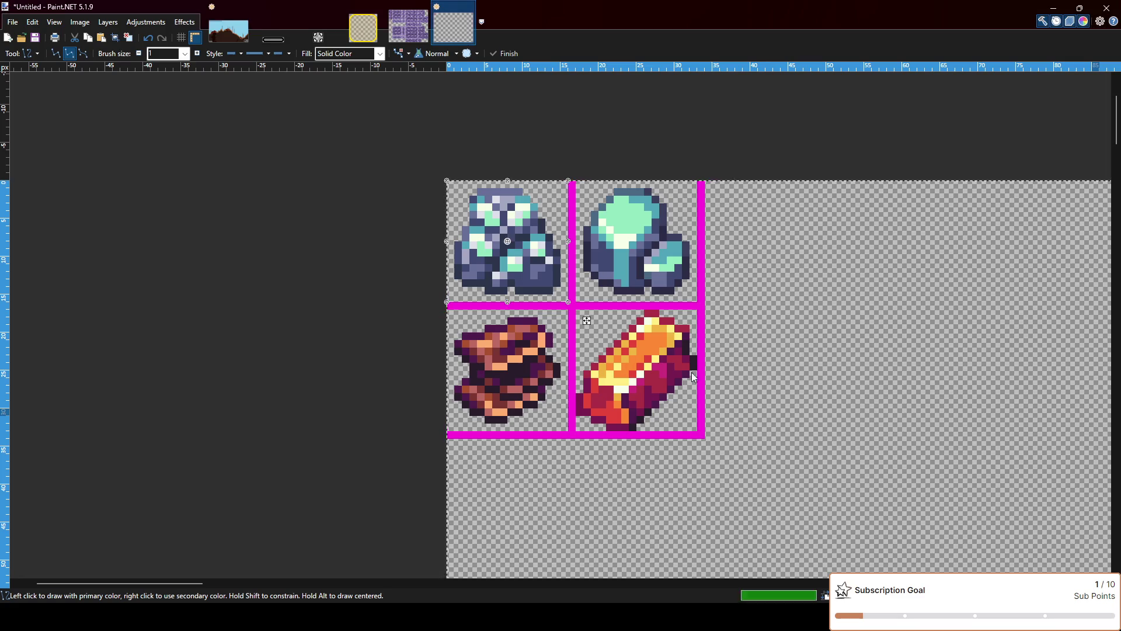
Paste the 16×16 copper bar sprite and place it beside the grid
{"action": "key", "text": "ctrl+v"}
{"action": "key", "text": "ctrl+z"}
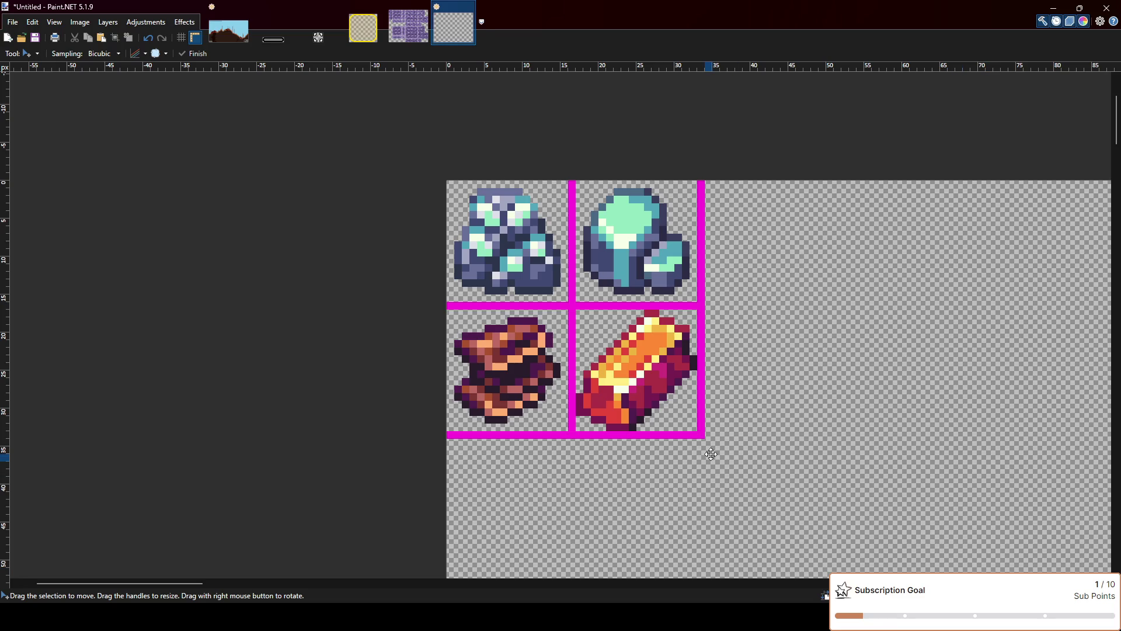
{"action": "key", "text": "ctrl+v"}
{"action": "left_click_drag", "start_coordinate": [498, 270], "coordinate": [801, 351]}
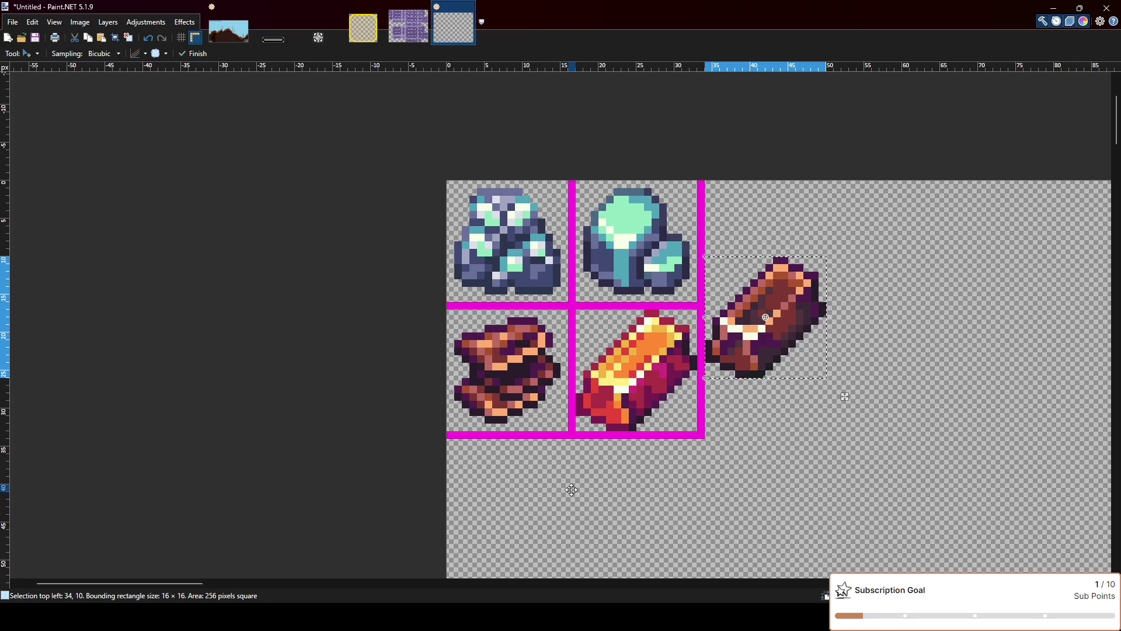
Move the dark brown ingot sprite into a new cell below the grid's left column
{"action": "scroll", "coordinate": [570, 490], "scroll_direction": "down", "scroll_amount": 3}
{"action": "scroll", "coordinate": [578, 453], "scroll_direction": "up", "scroll_amount": 3}
{"action": "scroll", "coordinate": [617, 287], "scroll_direction": "up", "scroll_amount": 1}
{"action": "mouse_move", "coordinate": [804, 315]}
{"action": "left_mouse_down"}
{"action": "mouse_move", "coordinate": [822, 228]}
{"action": "mouse_move", "coordinate": [855, 419]}
{"action": "mouse_move", "coordinate": [814, 377]}
{"action": "left_mouse_up"}
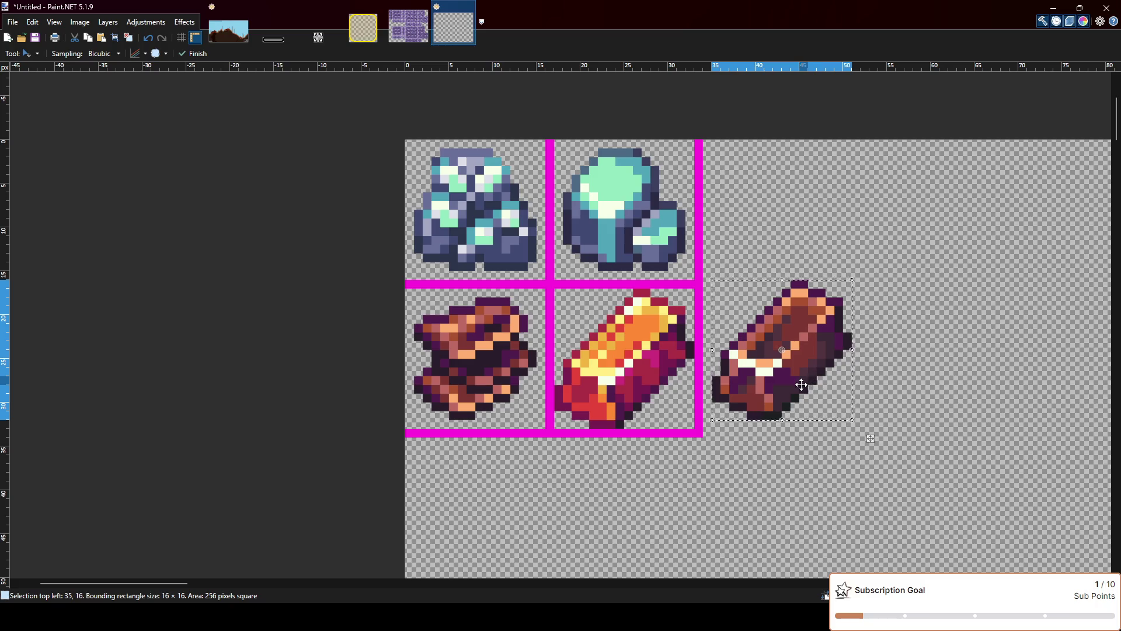
{"action": "left_click_drag", "start_coordinate": [814, 377], "coordinate": [806, 316]}
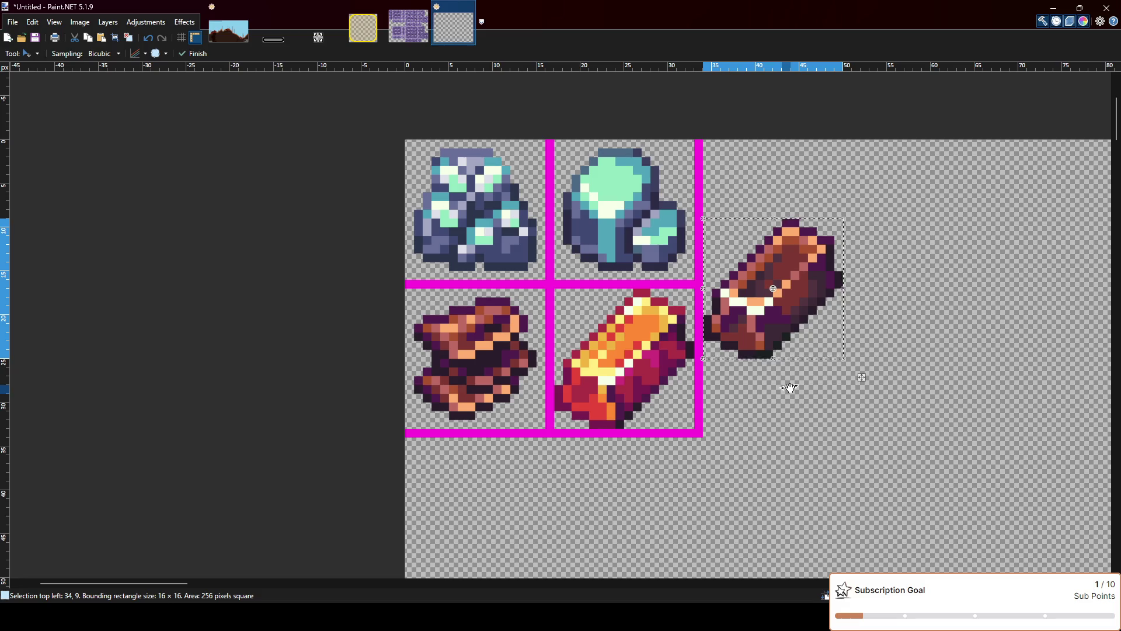
{"action": "mouse_move", "coordinate": [780, 396]}
{"action": "left_mouse_down"}
{"action": "mouse_move", "coordinate": [497, 532]}
{"action": "mouse_move", "coordinate": [506, 533]}
{"action": "left_mouse_up"}
{"action": "scroll", "coordinate": [561, 455], "scroll_direction": "down", "scroll_amount": 3}
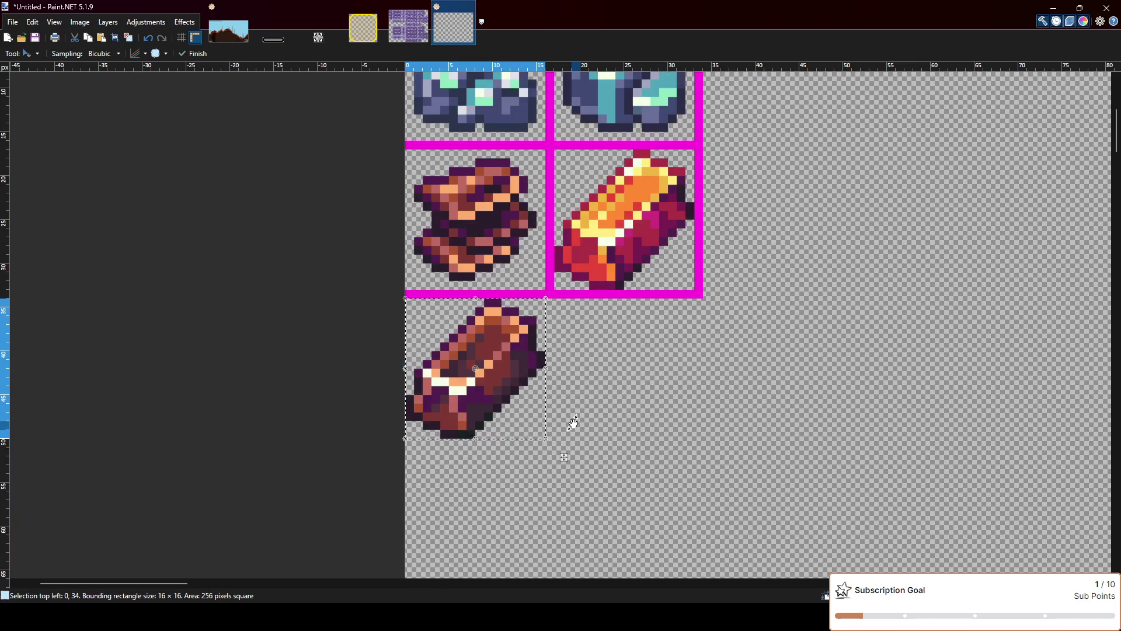
{"action": "scroll", "coordinate": [426, 380], "scroll_direction": "up", "scroll_amount": 1, "text": "ctrl"}
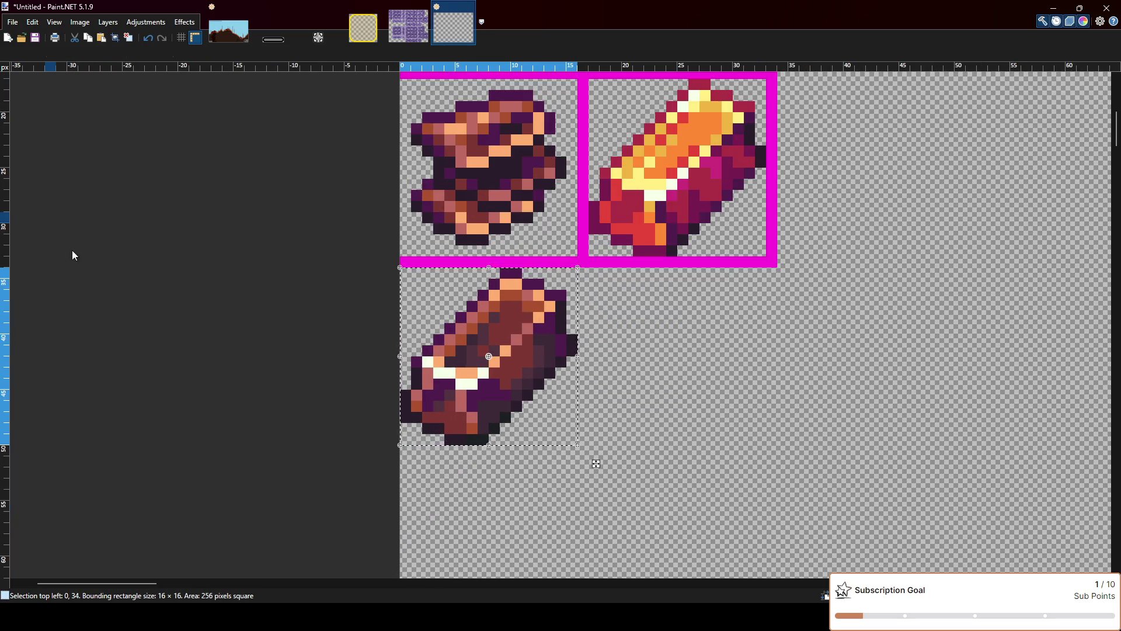
Draw magenta bottom and right borders around the ingot's new cell
{"action": "key", "text": "o"}
{"action": "key", "text": "ctrl+d"}
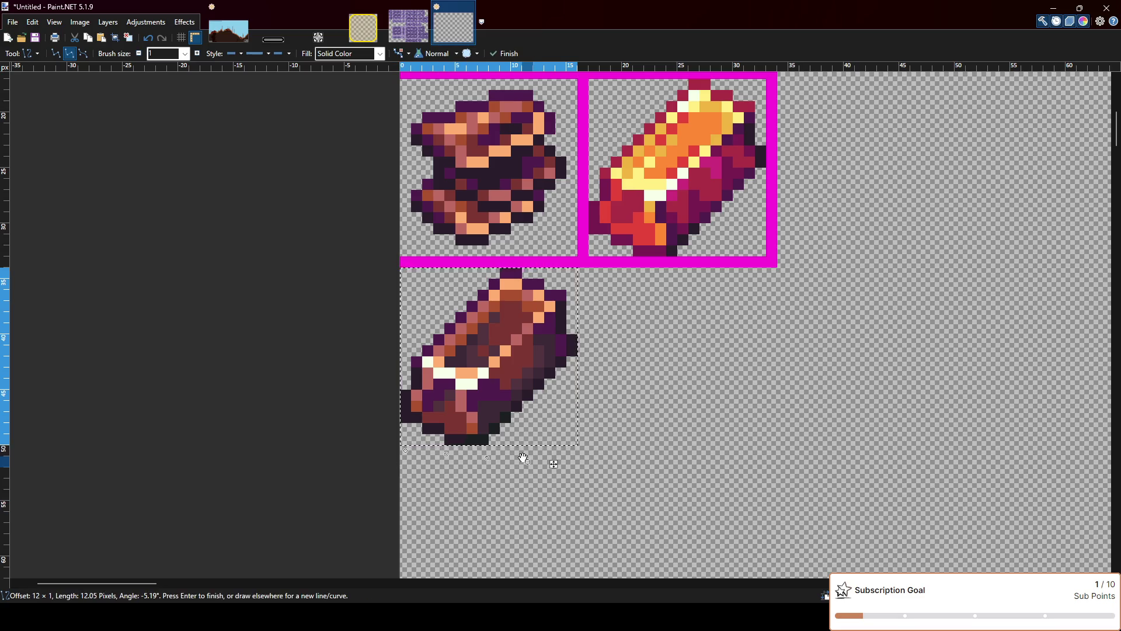
{"action": "mouse_move", "coordinate": [403, 450]}
{"action": "left_mouse_down"}
{"action": "mouse_move", "coordinate": [623, 450]}
{"action": "mouse_move", "coordinate": [578, 450]}
{"action": "left_mouse_up"}
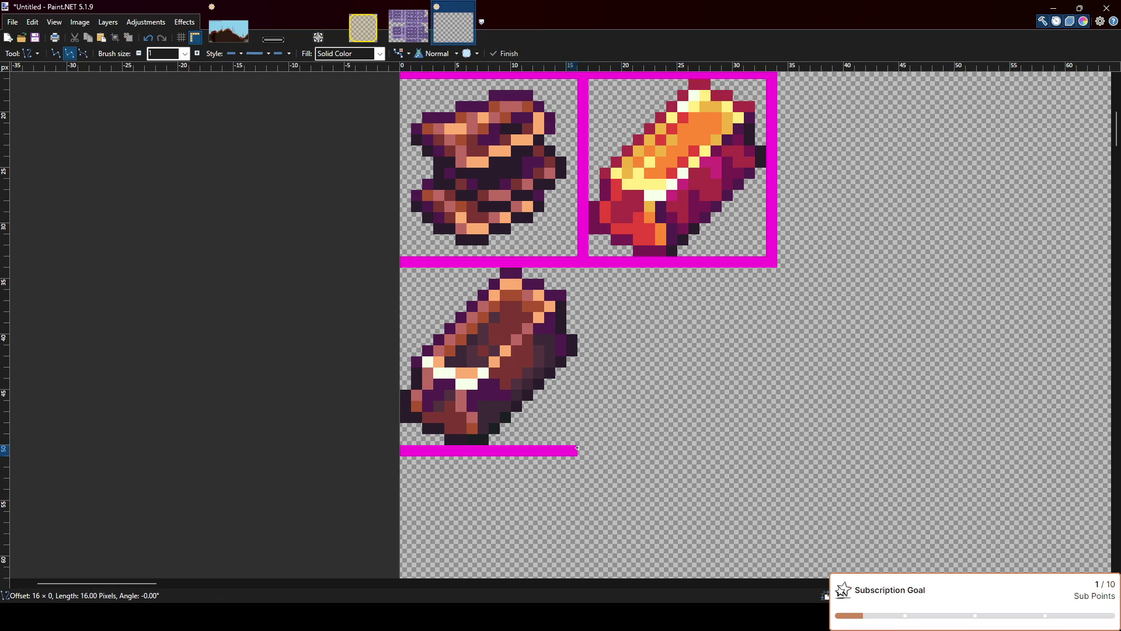
{"action": "key", "text": "Return"}
{"action": "left_click_drag", "start_coordinate": [583, 268], "coordinate": [583, 450]}
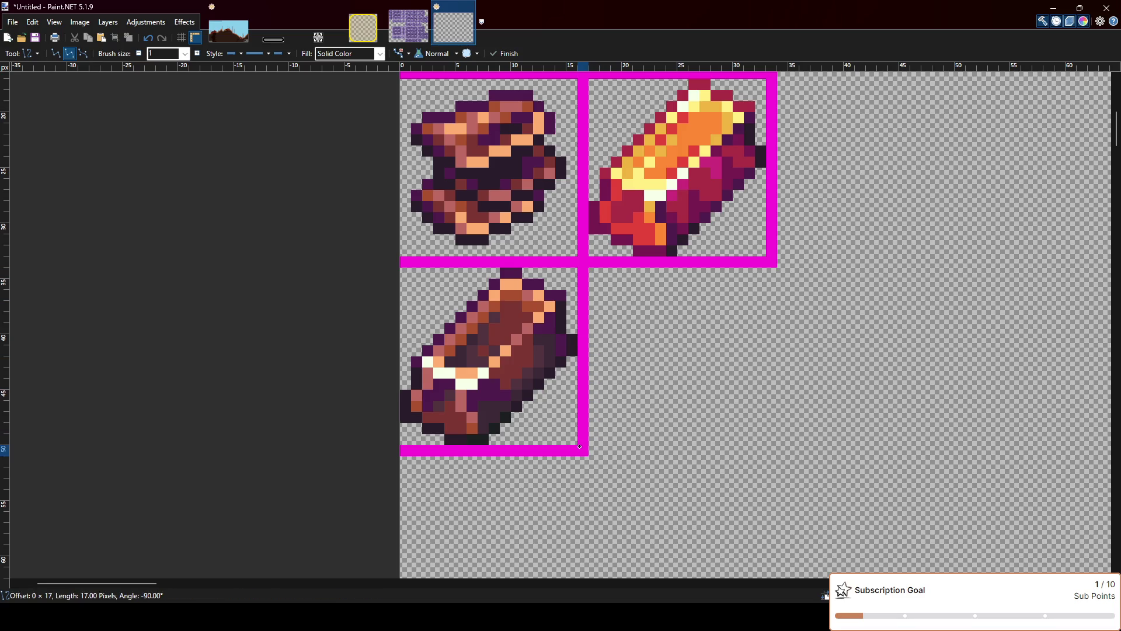
{"action": "scroll", "coordinate": [813, 298], "scroll_direction": "down", "scroll_amount": 2, "text": "ctrl"}
{"action": "scroll", "coordinate": [812, 299], "scroll_direction": "up", "scroll_amount": 2}
{"action": "scroll", "coordinate": [812, 298], "scroll_direction": "down", "scroll_amount": 1}
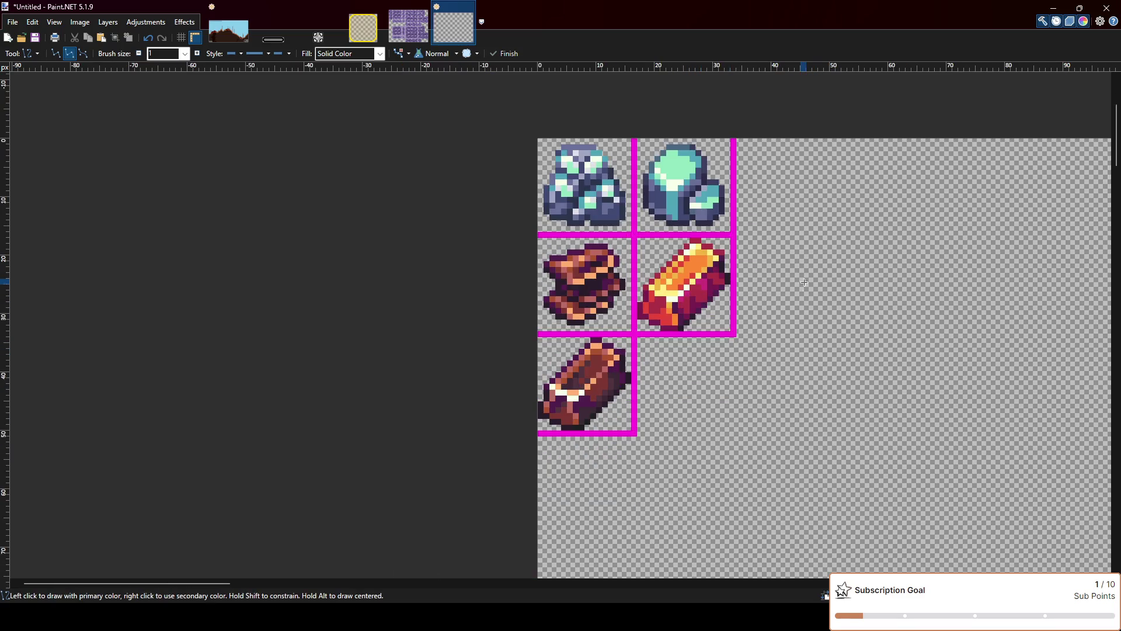
{"action": "scroll", "coordinate": [786, 217], "scroll_direction": "up", "scroll_amount": 1, "text": "ctrl"}
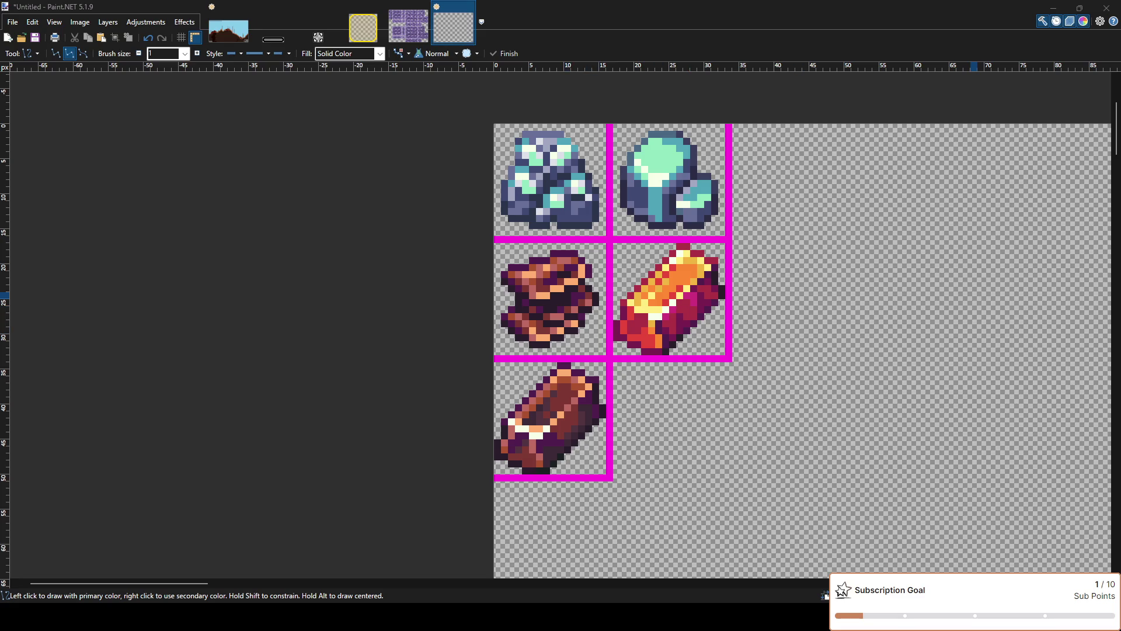
{"action": "left_click", "coordinate": [794, 322]}
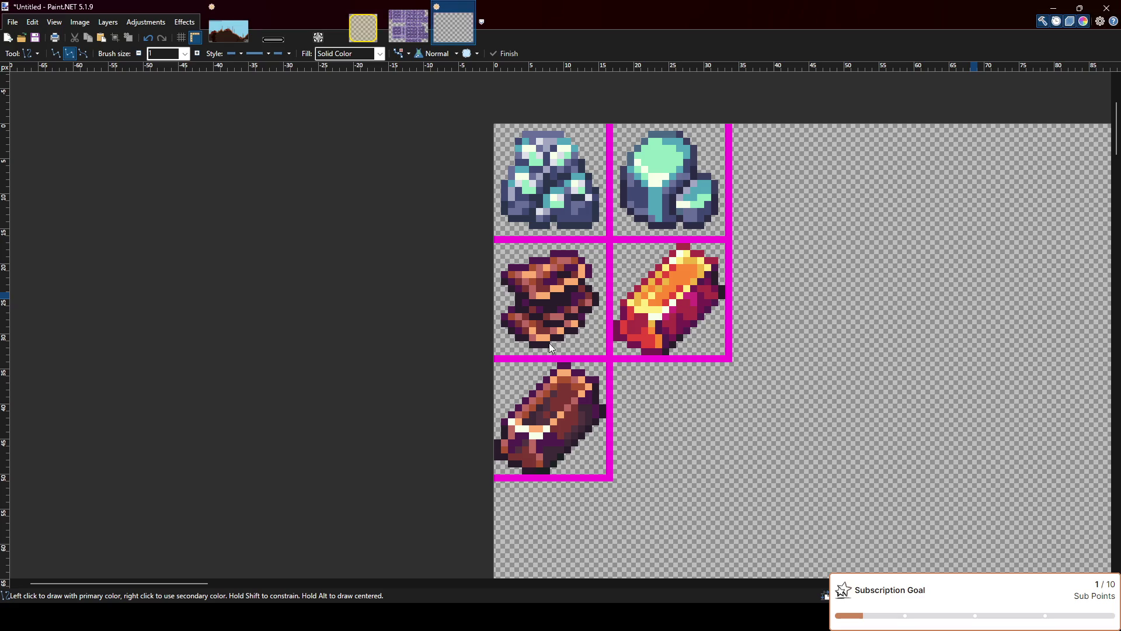
{"action": "key", "text": "m"}
{"action": "key", "text": "ctrl+z"}
{"action": "key", "text": "ctrl+y"}
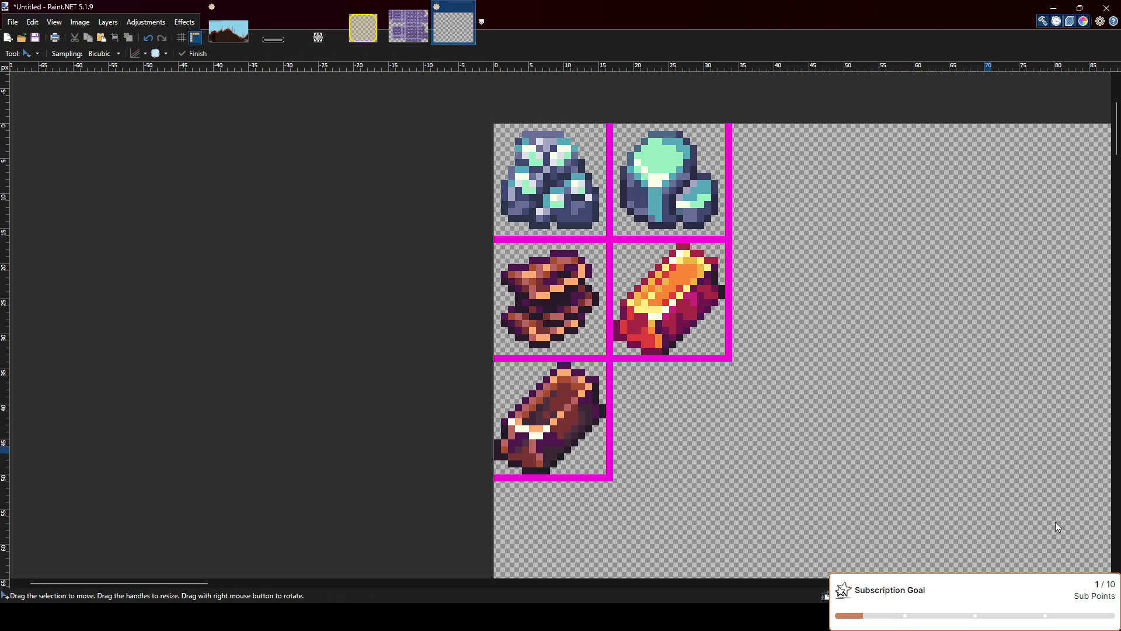
Paste the grey stone sprite and move it to 0,51, below the brown ingot
{"action": "key", "text": "ctrl+v"}
{"action": "left_click_drag", "start_coordinate": [567, 174], "coordinate": [756, 462]}
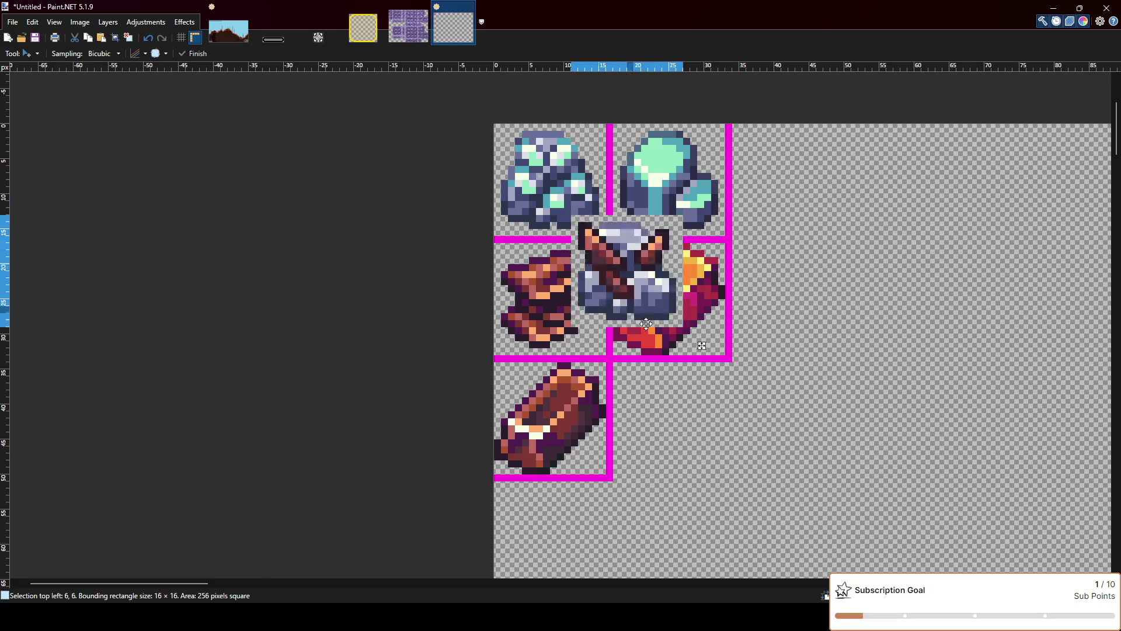
{"action": "scroll", "coordinate": [756, 461], "scroll_direction": "down", "scroll_amount": 2}
{"action": "left_click_drag", "start_coordinate": [777, 410], "coordinate": [588, 480]}
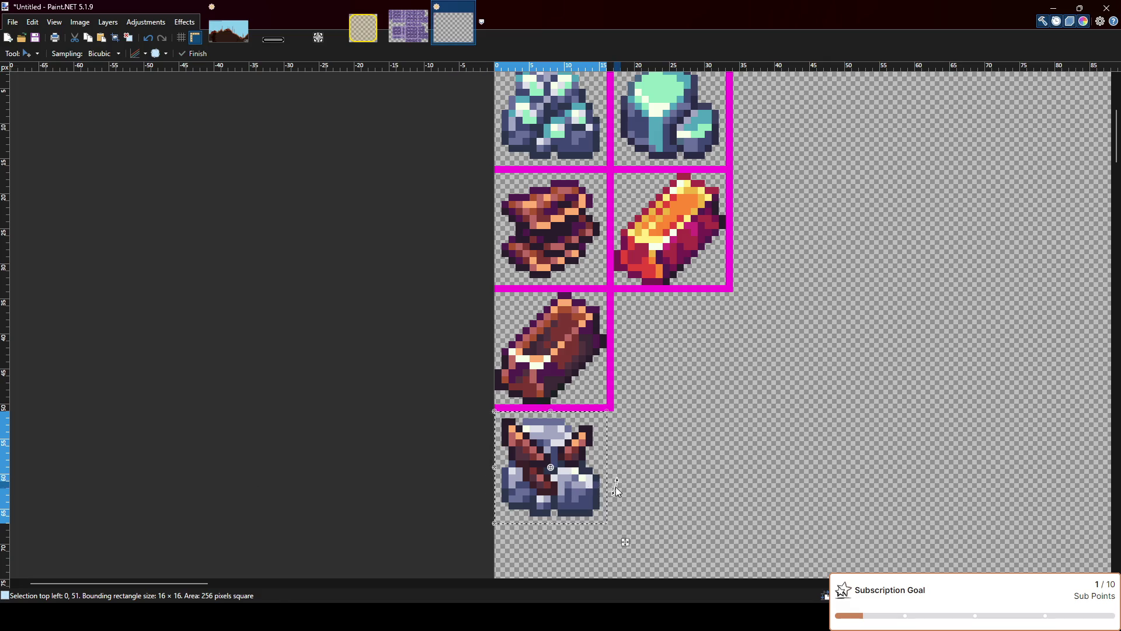
{"action": "scroll", "coordinate": [622, 466], "scroll_direction": "down", "scroll_amount": 2}
{"action": "scroll", "coordinate": [611, 471], "scroll_direction": "up", "scroll_amount": 1, "text": "ctrl"}
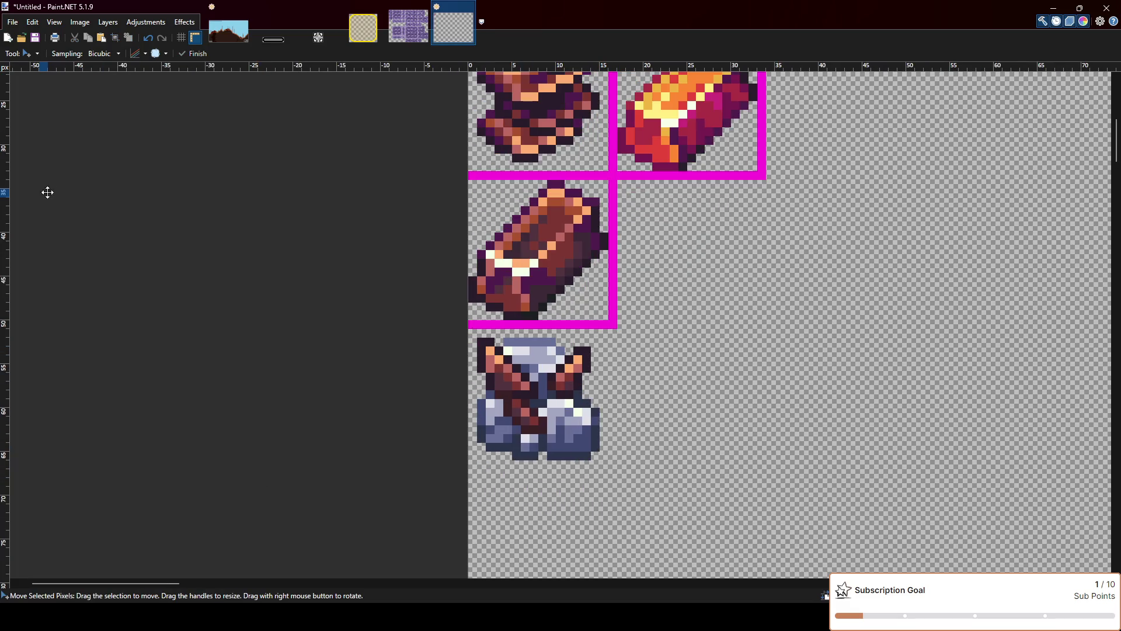
Draw magenta right and bottom borders for the new cell, then select and deselect it
{"action": "key", "text": "o"}
{"action": "left_click_drag", "start_coordinate": [612, 327], "coordinate": [611, 468]}
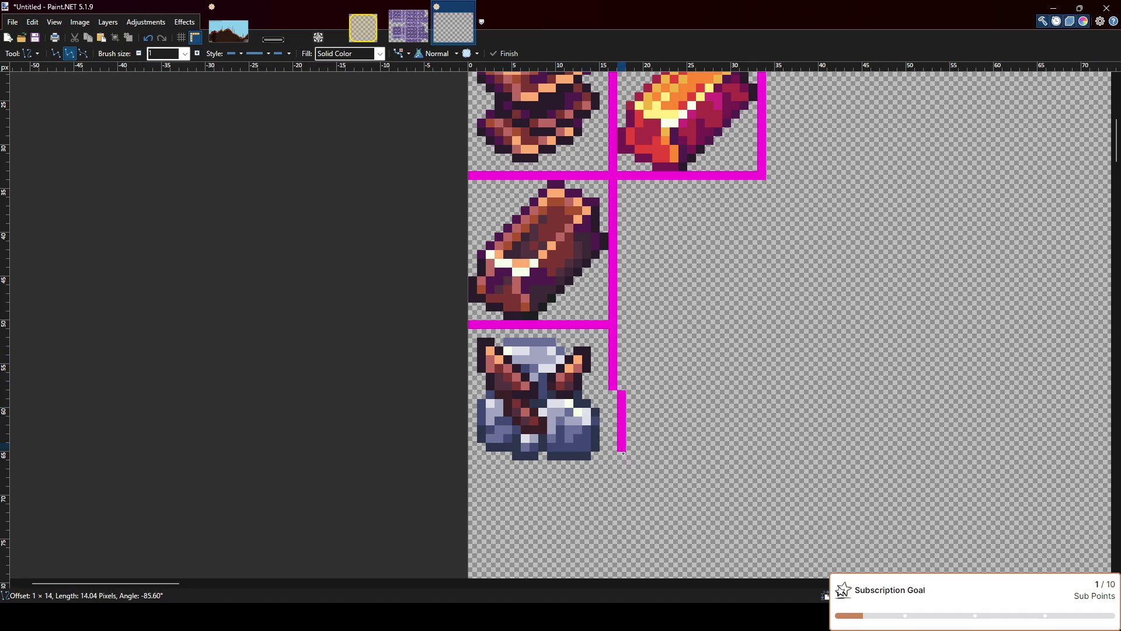
{"action": "key", "text": "Return"}
{"action": "left_click_drag", "start_coordinate": [471, 465], "coordinate": [601, 465]}
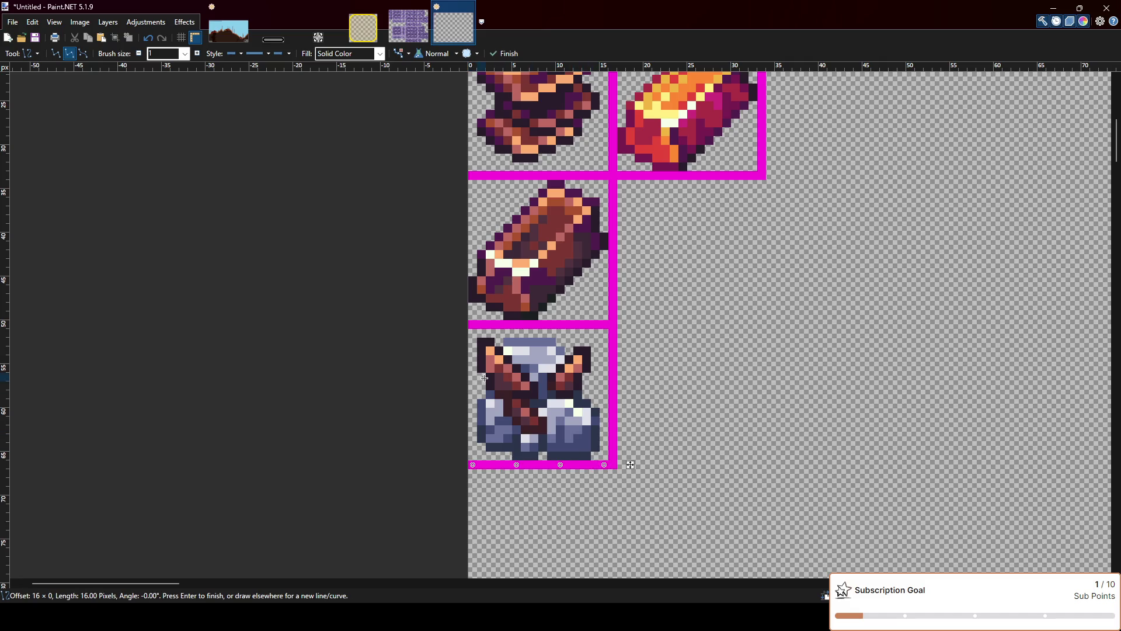
{"action": "key", "text": "ctrl+z"}
{"action": "left_click_drag", "start_coordinate": [614, 473], "coordinate": [469, 474]}
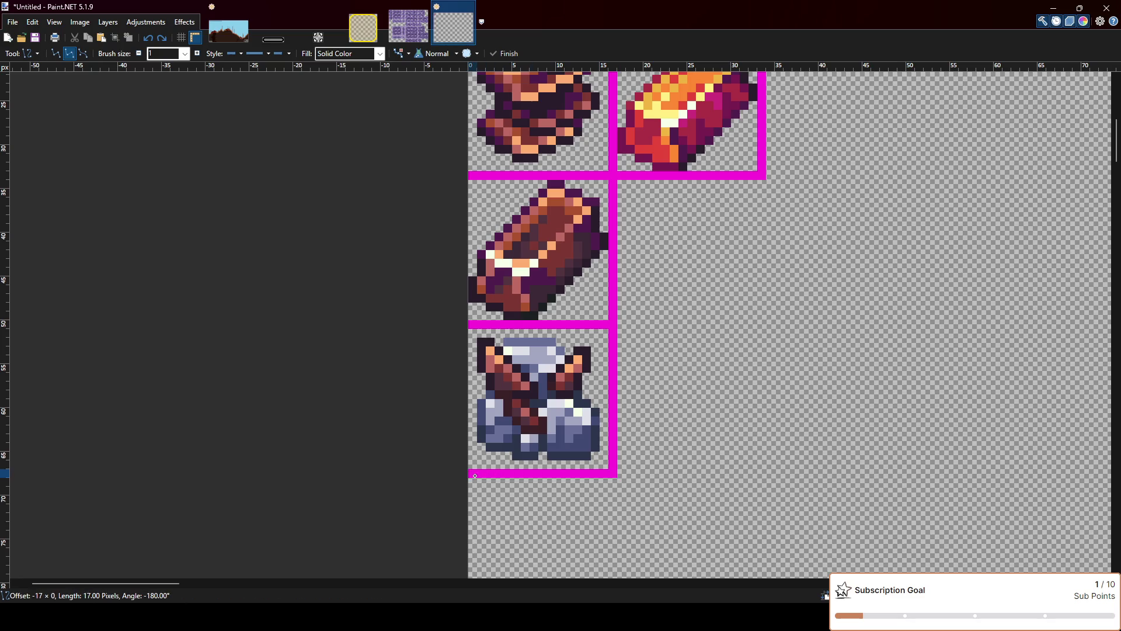
{"action": "key", "text": "s"}
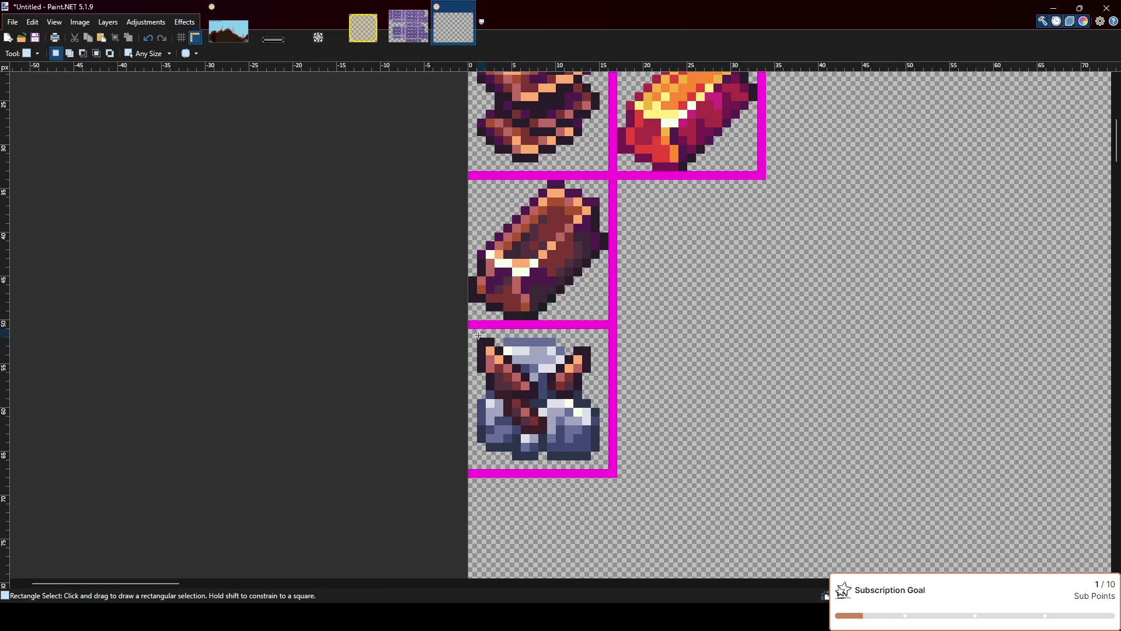
{"action": "left_click_drag", "start_coordinate": [469, 328], "coordinate": [606, 467]}
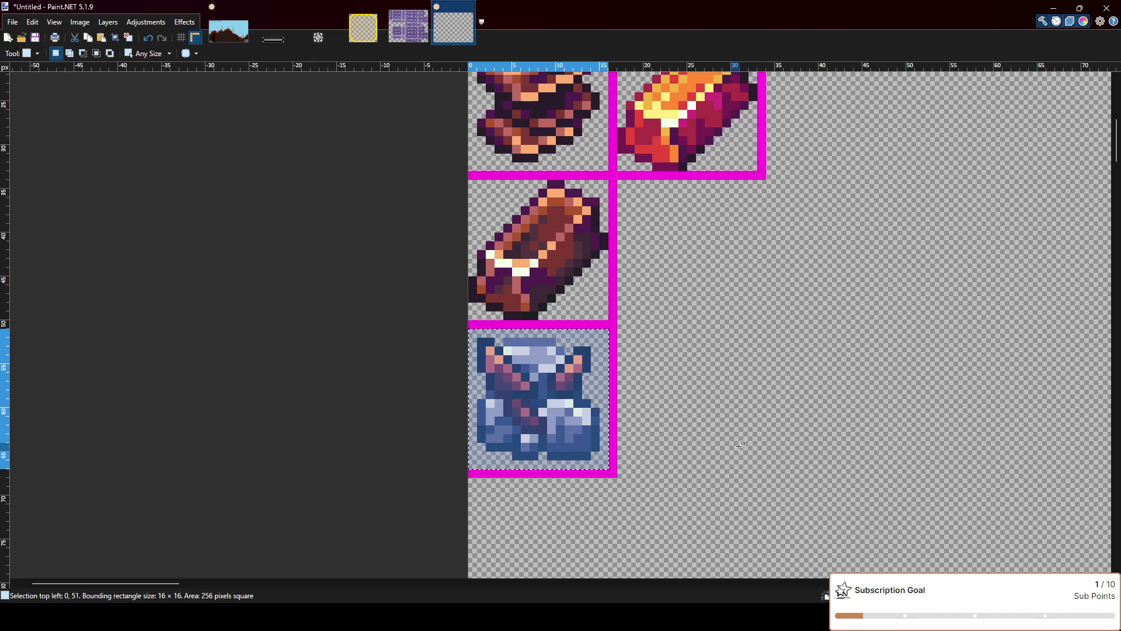
{"action": "left_click", "coordinate": [1103, 341]}
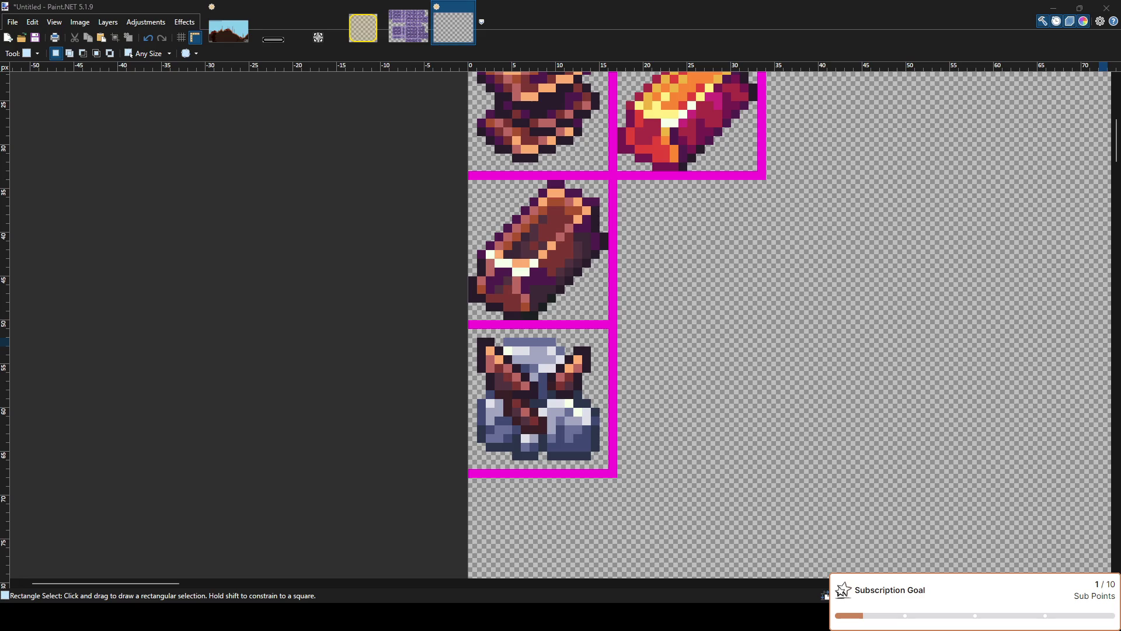
{"action": "left_click", "coordinate": [683, 397]}
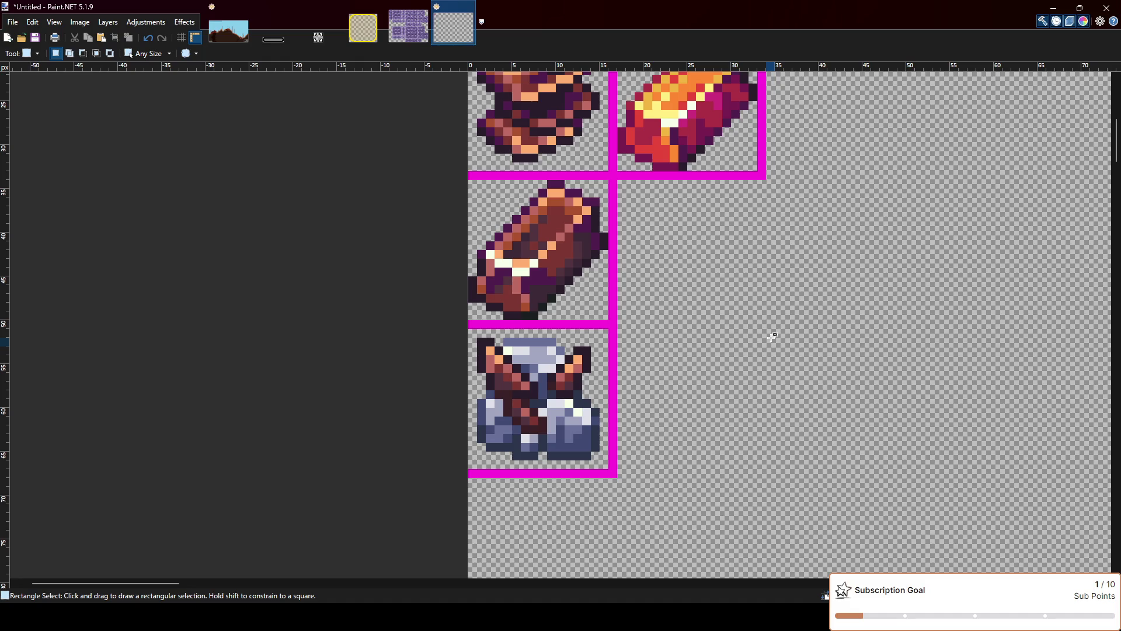
{"action": "scroll", "coordinate": [718, 379], "scroll_direction": "up", "scroll_amount": 2}
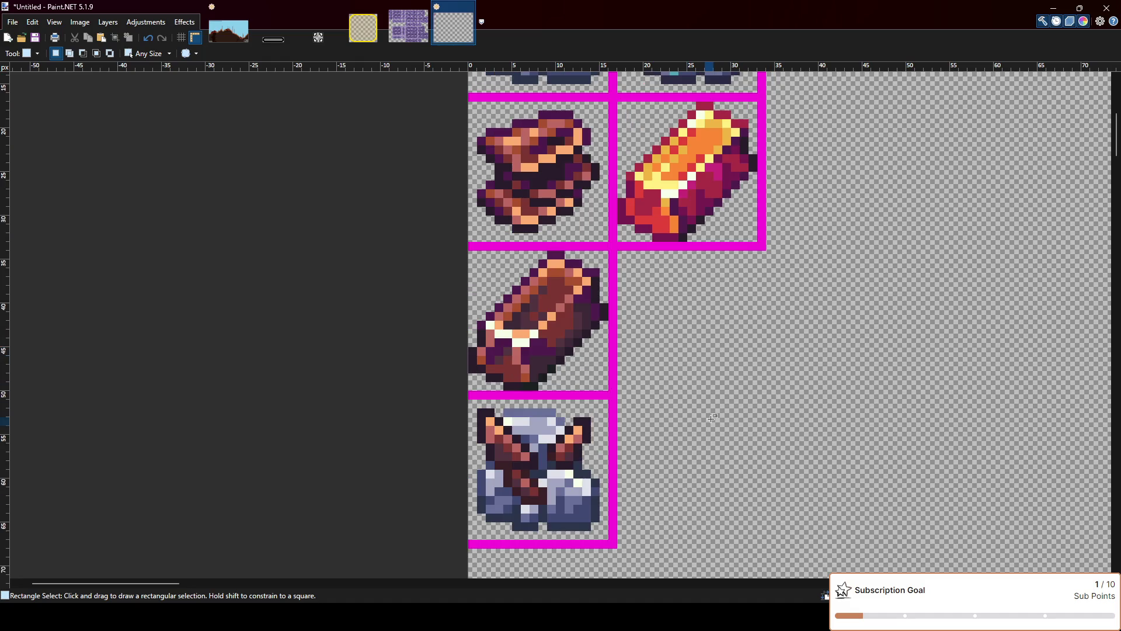
{"action": "scroll", "coordinate": [613, 424], "scroll_direction": "down", "scroll_amount": 1}
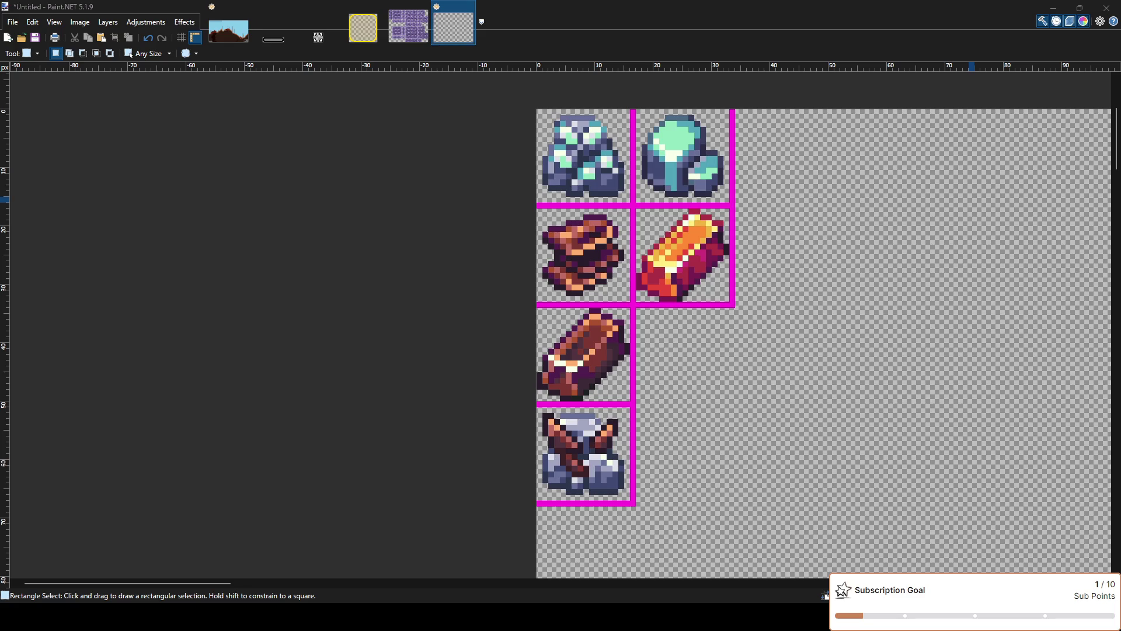
{"action": "left_click", "coordinate": [1053, 7]}
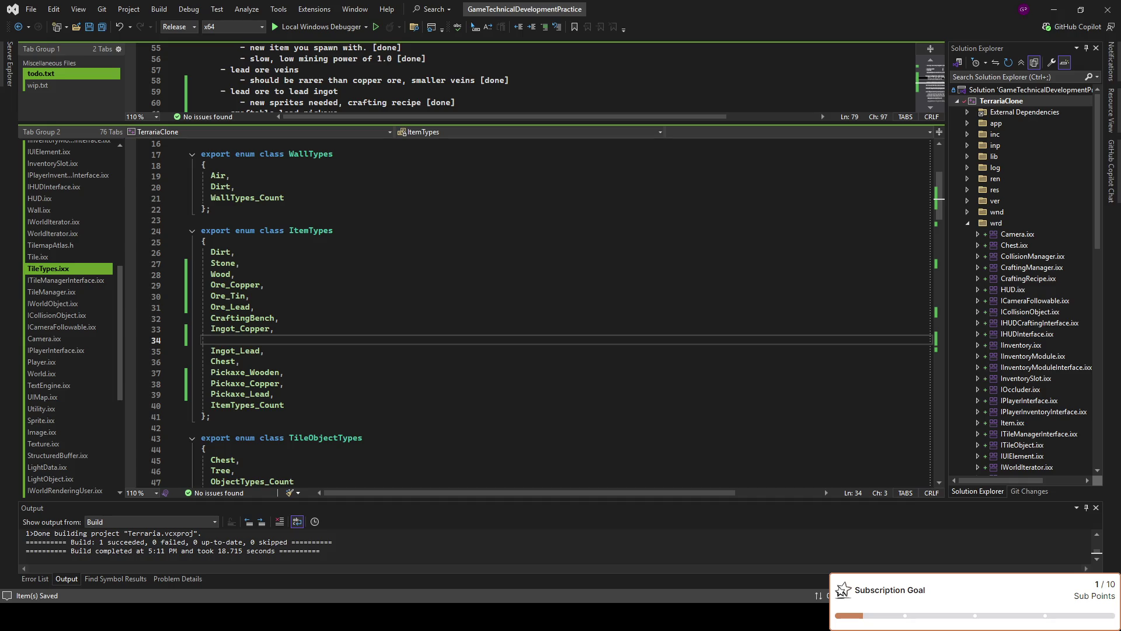
Switch back to Paint.NET and close item300.png to return to the sprite sheet
{"action": "key", "text": "alt+Tab"}
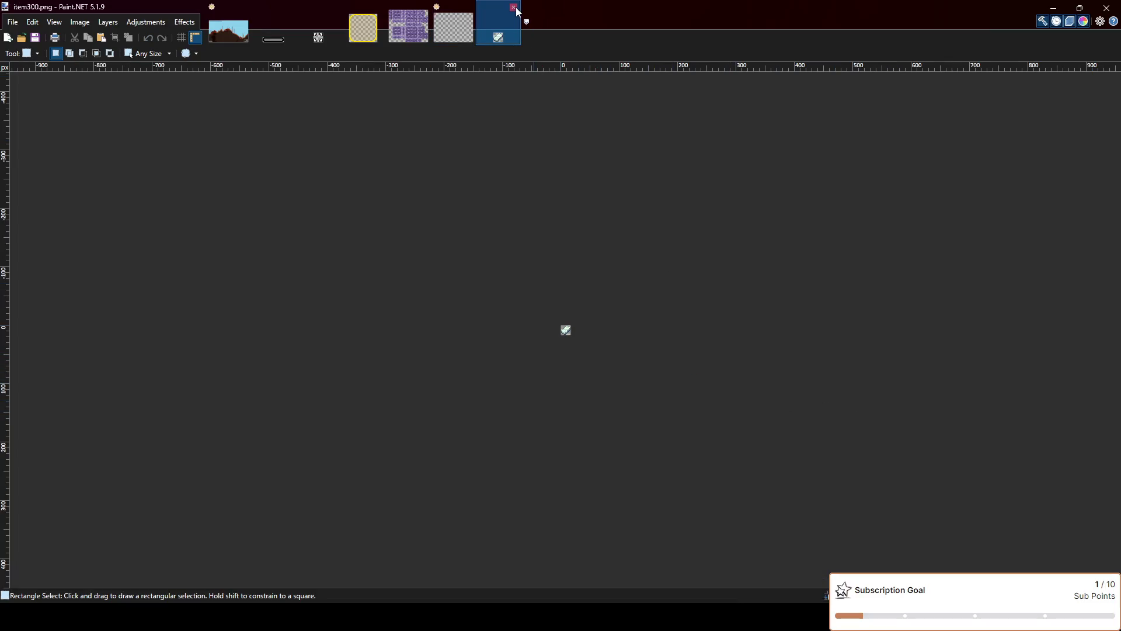
{"action": "left_click", "coordinate": [512, 8]}
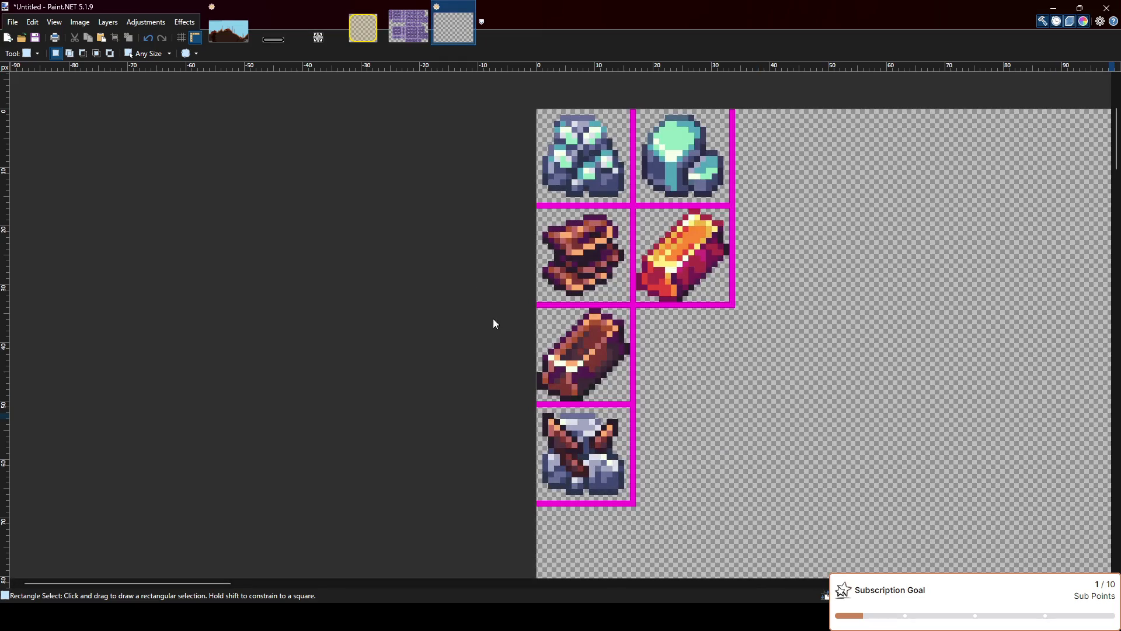
Paste the teal bar sprite onto the sheet, then undo it
{"action": "key", "text": "ctrl+v"}
{"action": "scroll", "coordinate": [580, 185], "scroll_direction": "up", "scroll_amount": 1}
{"action": "left_click_drag", "start_coordinate": [582, 180], "coordinate": [847, 305]}
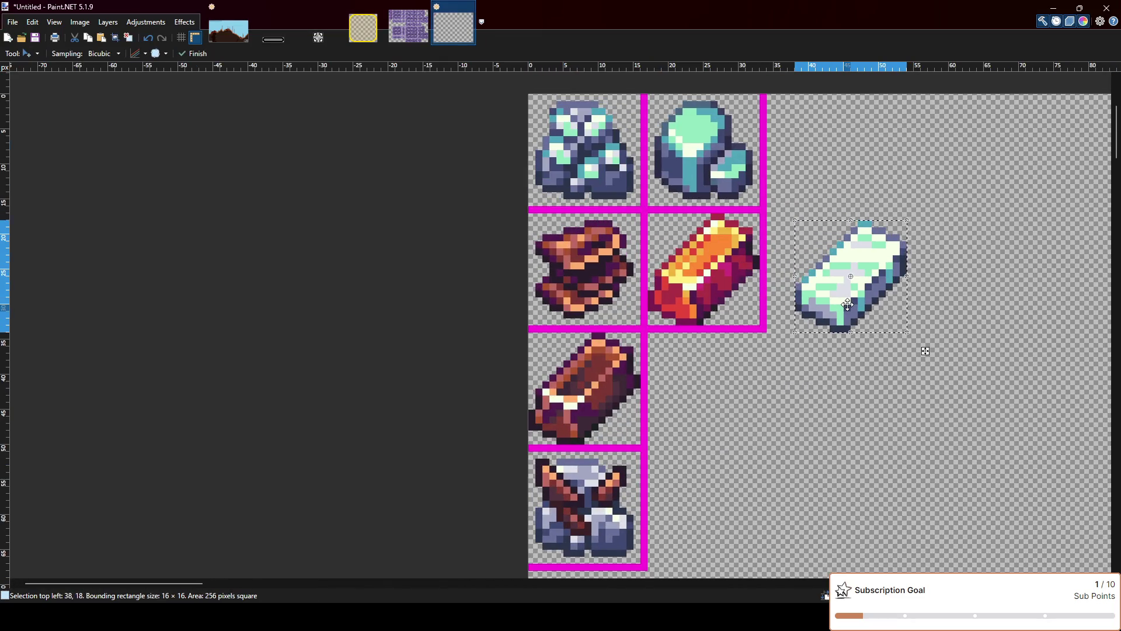
{"action": "scroll", "coordinate": [736, 377], "scroll_direction": "right", "scroll_amount": 2}
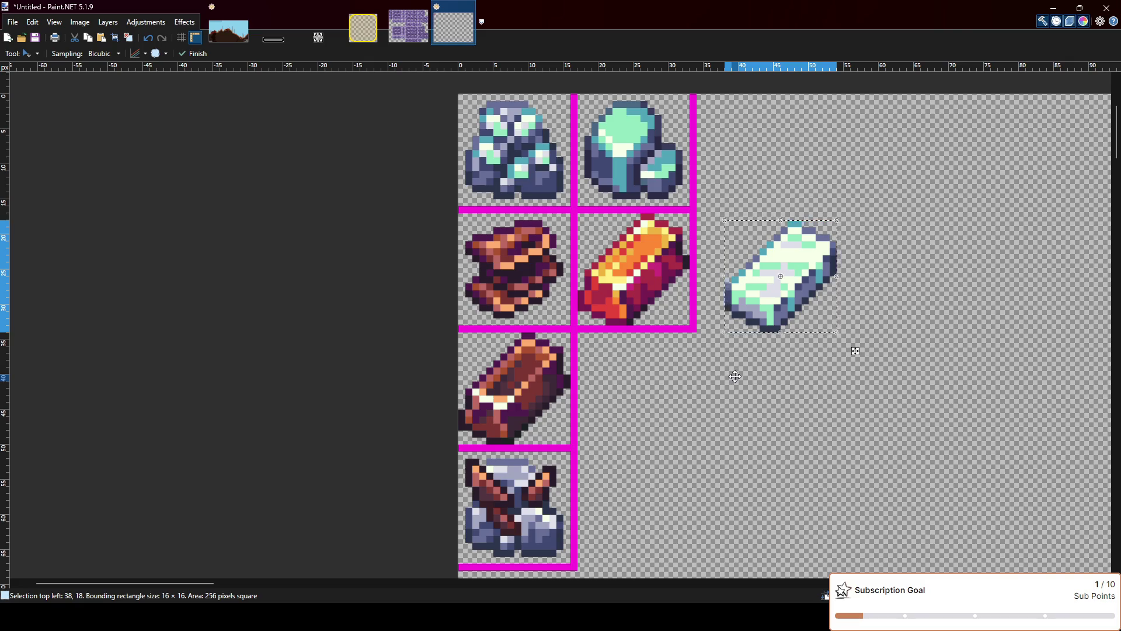
{"action": "key", "text": "ctrl+z"}
{"action": "key", "text": "ctrl+z"}
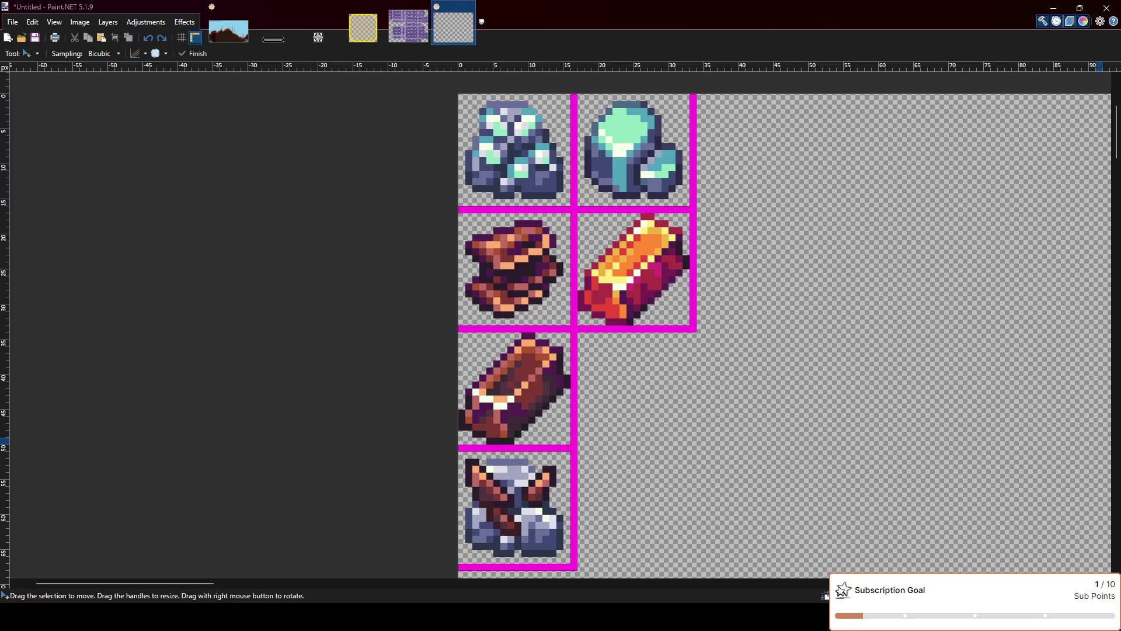
Paste the grey ingot beside the teal gem in the top row and give it a greenish tint
{"action": "key", "text": "ctrl+v"}
{"action": "left_click_drag", "start_coordinate": [533, 190], "coordinate": [862, 267]}
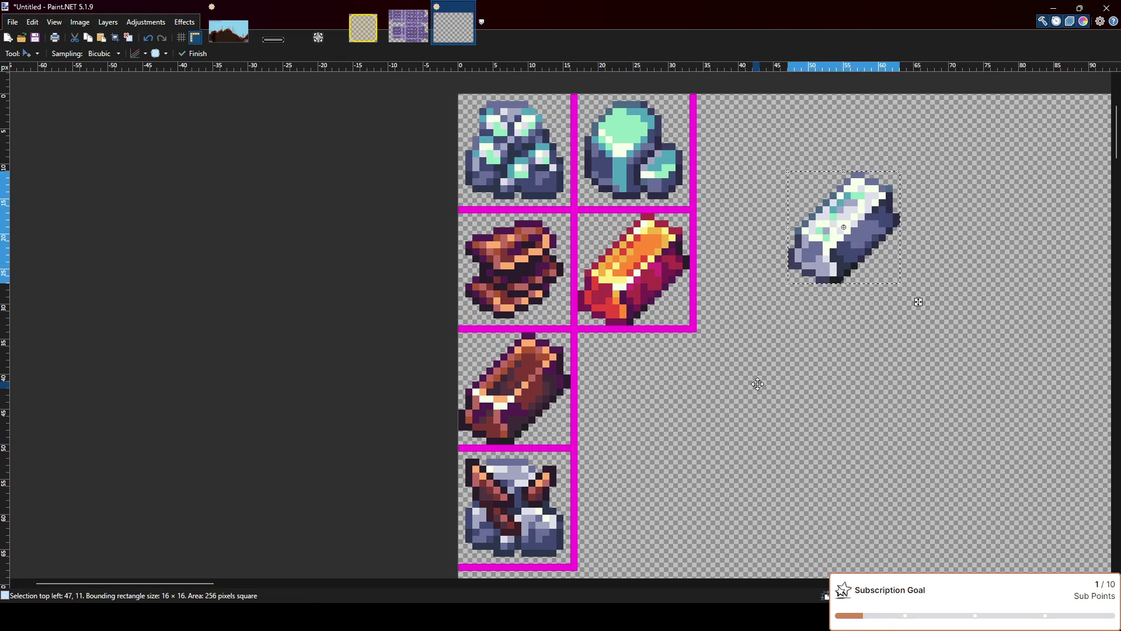
{"action": "left_click_drag", "start_coordinate": [844, 261], "coordinate": [745, 183]}
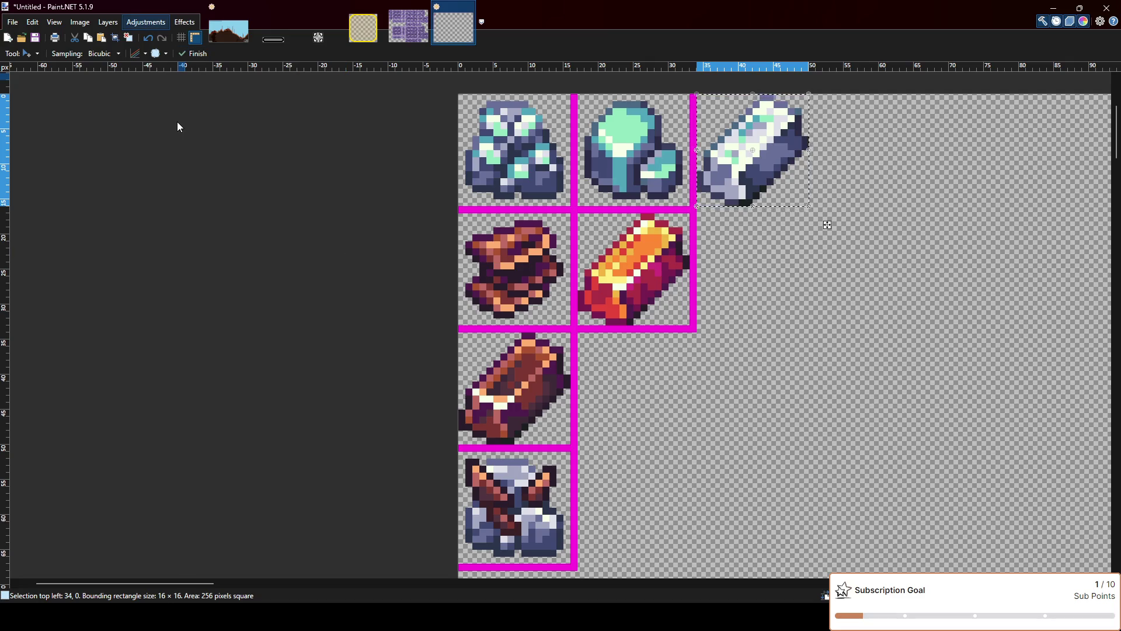
{"action": "key", "text": "ctrl+shift+l"}
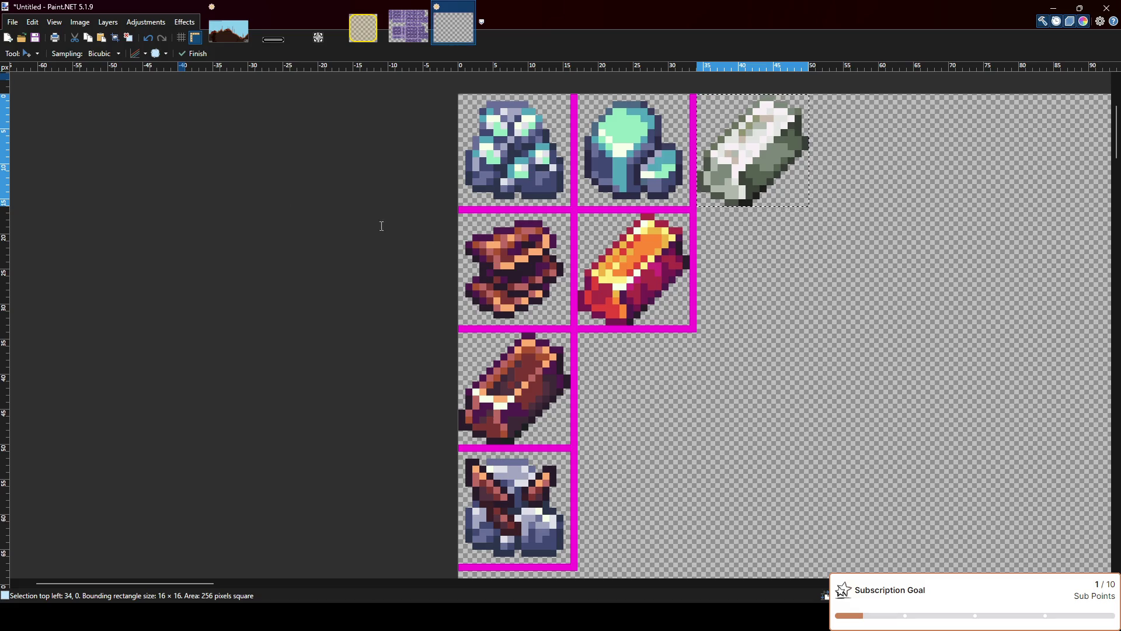
Compare grey and teal recolours, undo the ingot off the sheet, and restore the window smaller
{"action": "key", "text": "ctrl+shift+g"}
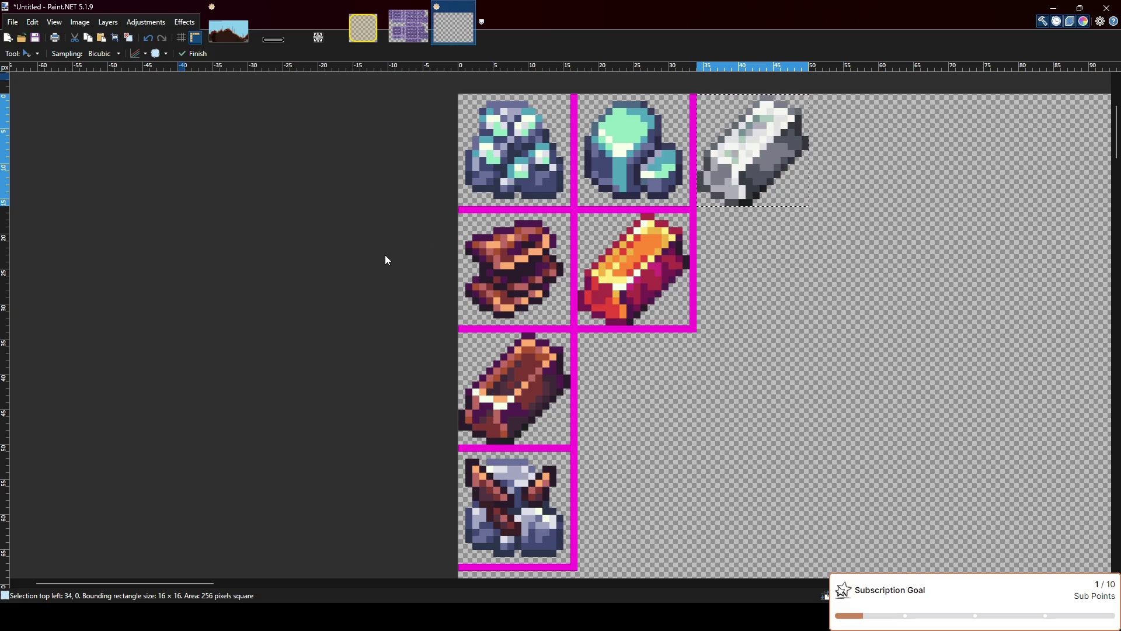
{"action": "key", "text": "ctrl+z"}
{"action": "key", "text": "ctrl+z"}
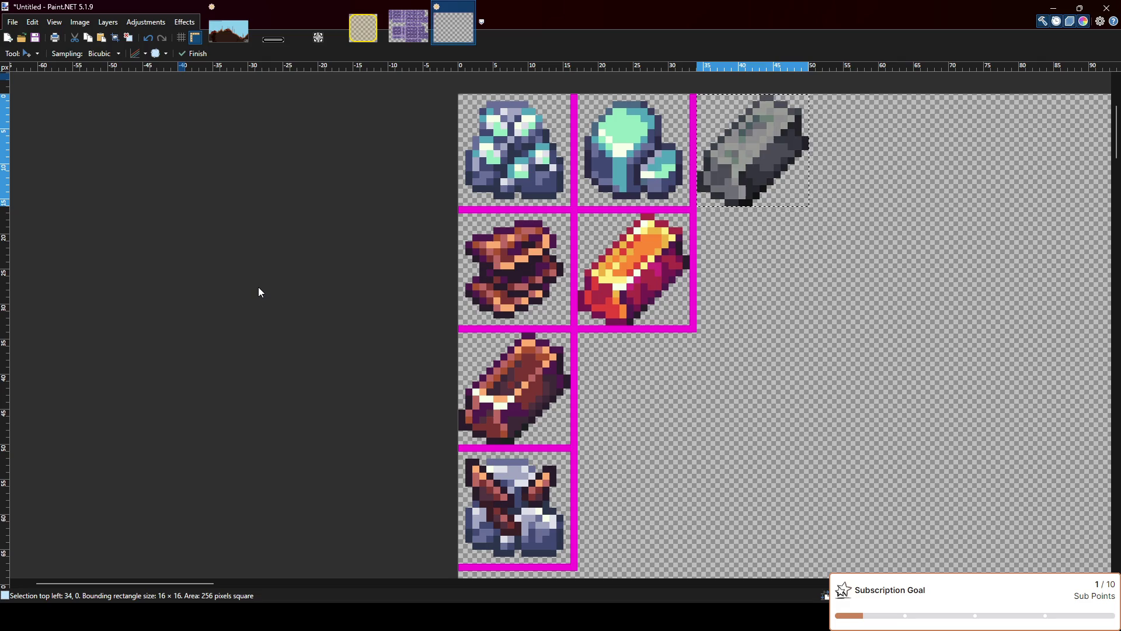
{"action": "key", "text": "ctrl+y"}
{"action": "key", "text": "ctrl+z"}
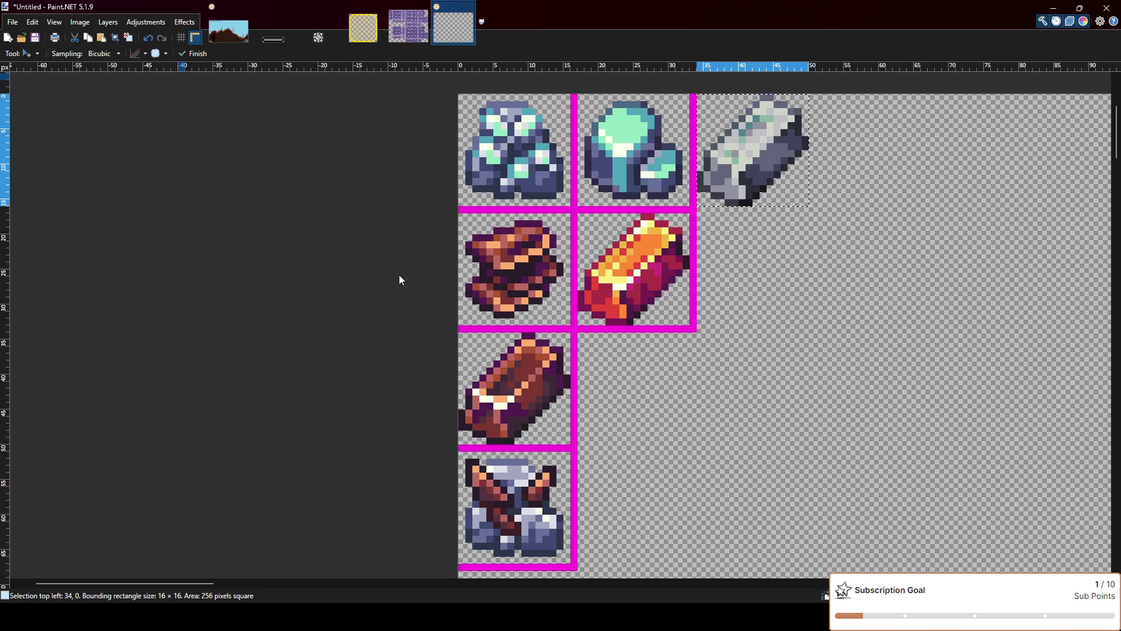
{"action": "key", "text": "ctrl+z"}
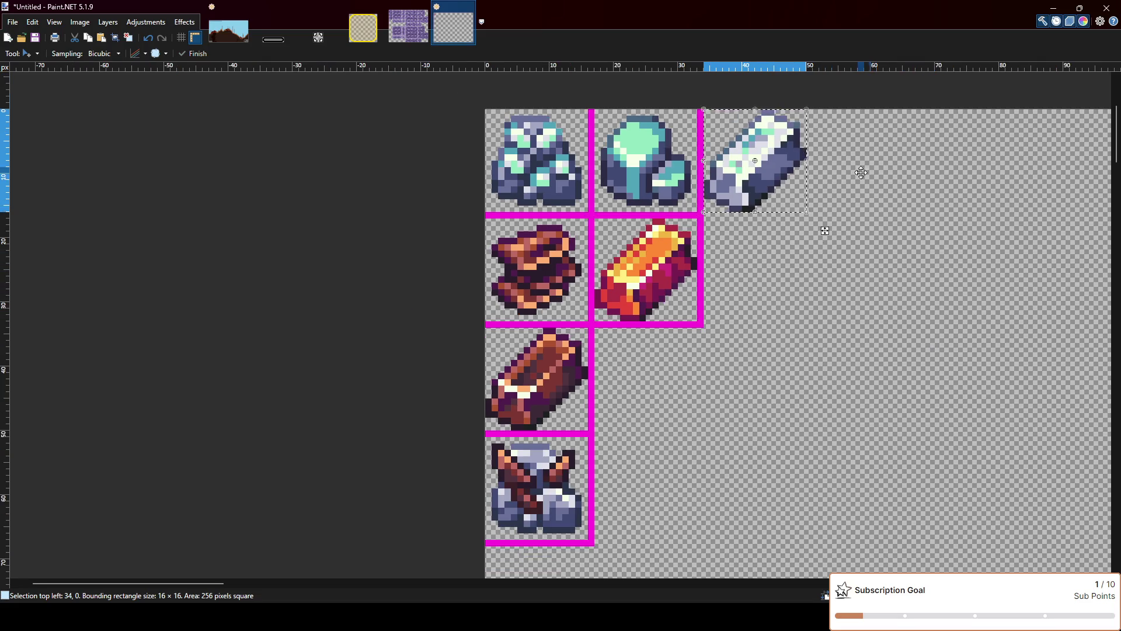
{"action": "scroll", "coordinate": [789, 257], "scroll_direction": "up", "scroll_amount": 2}
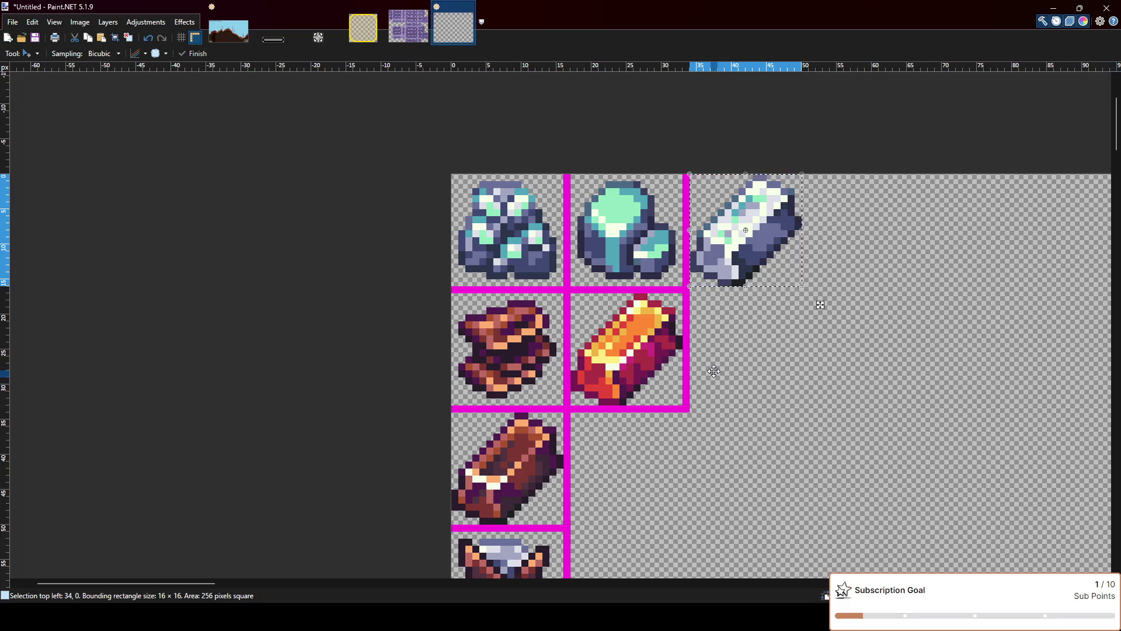
{"action": "key", "text": "ctrl+z"}
{"action": "key", "text": "ctrl+z"}
{"action": "key", "text": "ctrl+z"}
{"action": "left_click_drag", "start_coordinate": [713, 5], "coordinate": [429, 9]}
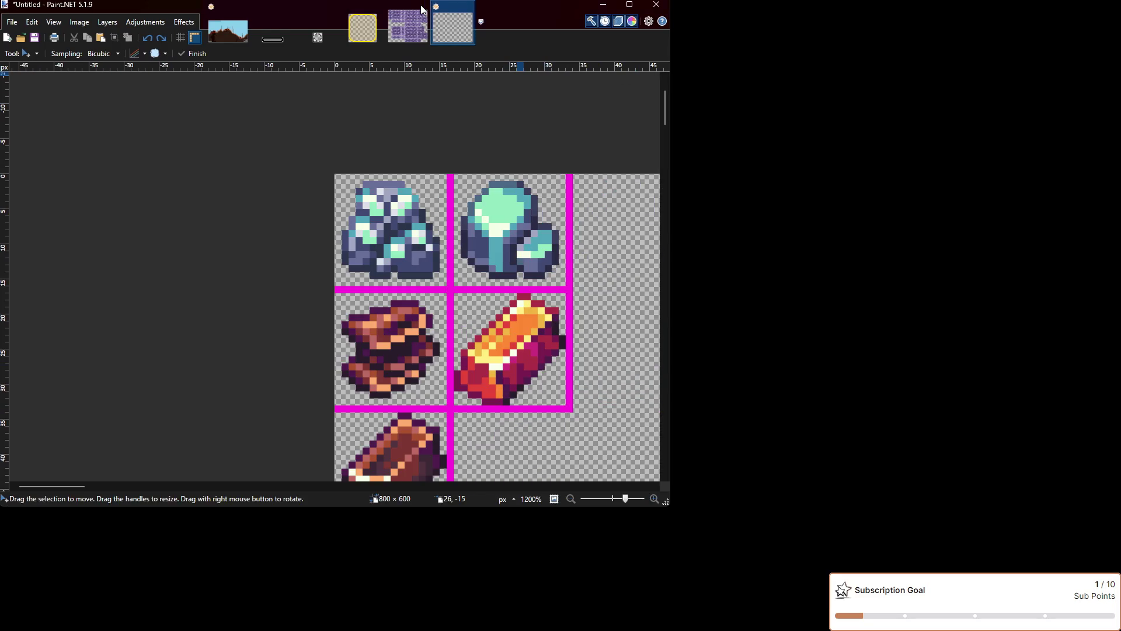
Snap Paint.NET to the left half and move the code caret to line 32
{"action": "key", "text": "super+Left"}
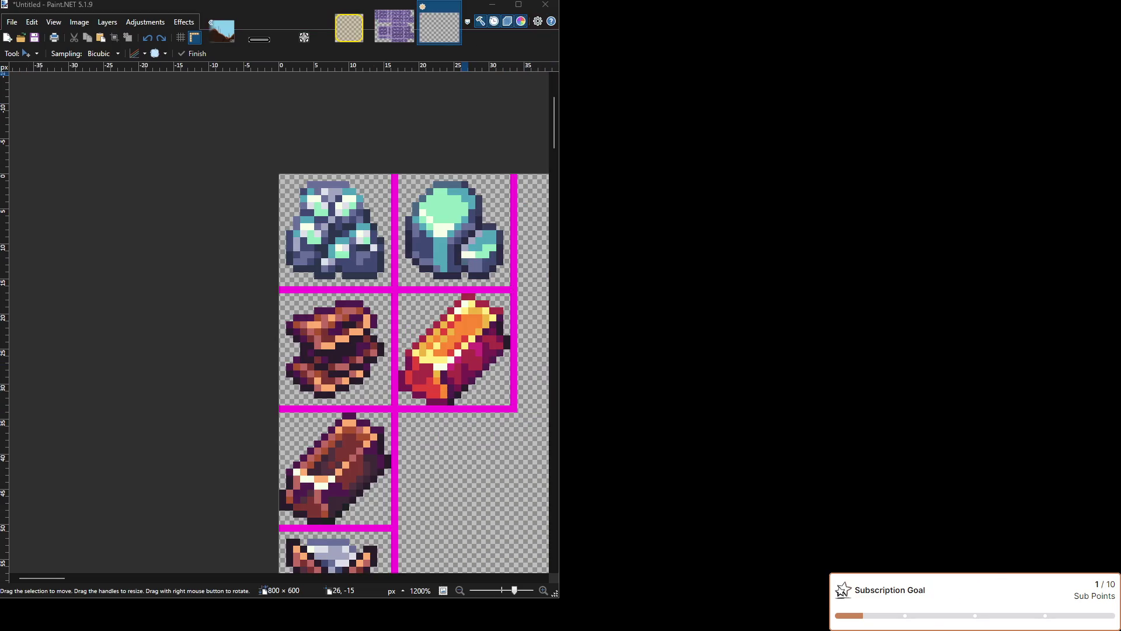
{"action": "key", "text": "Escape"}
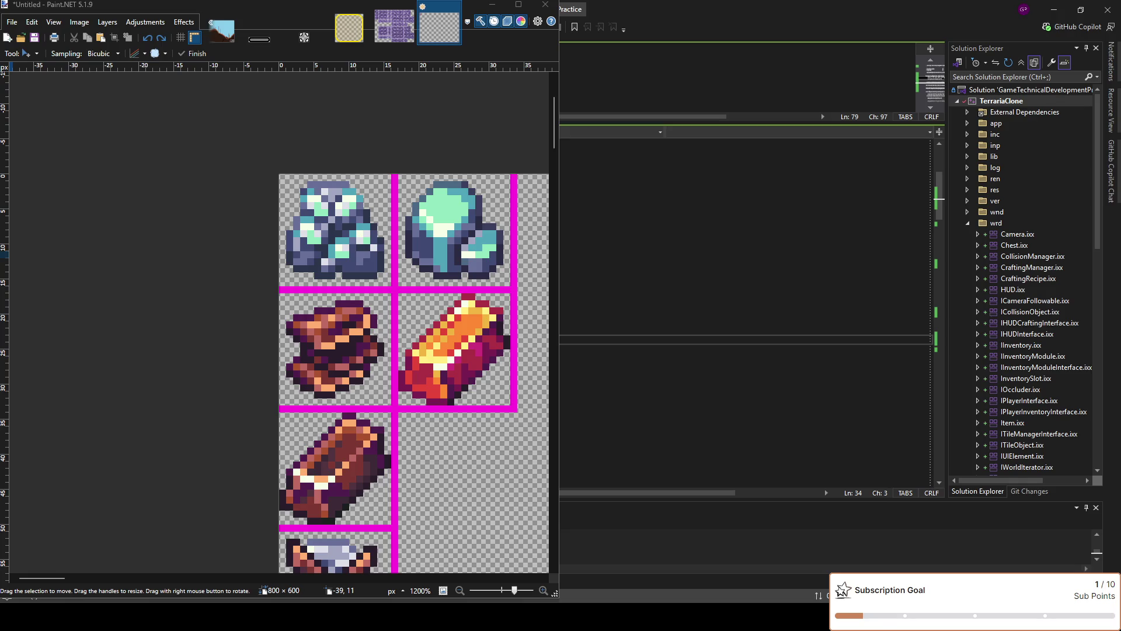
{"action": "key", "text": "Down"}
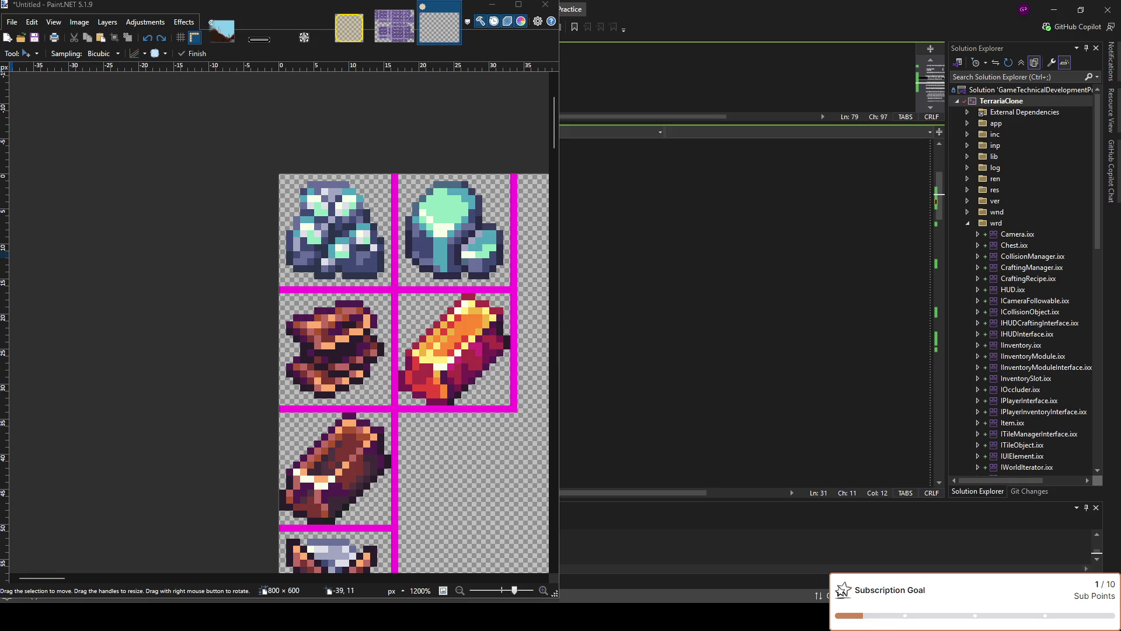
{"action": "key", "text": "Up"}
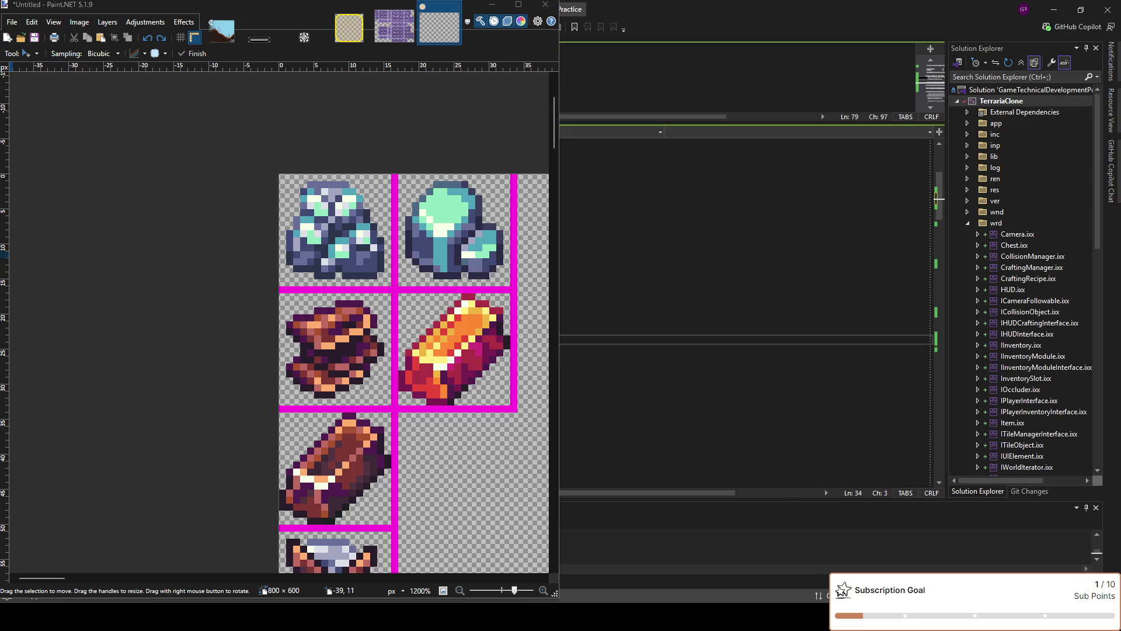
{"action": "left_click", "coordinate": [642, 285]}
{"action": "key", "text": "Down"}
{"action": "key", "text": "Up"}
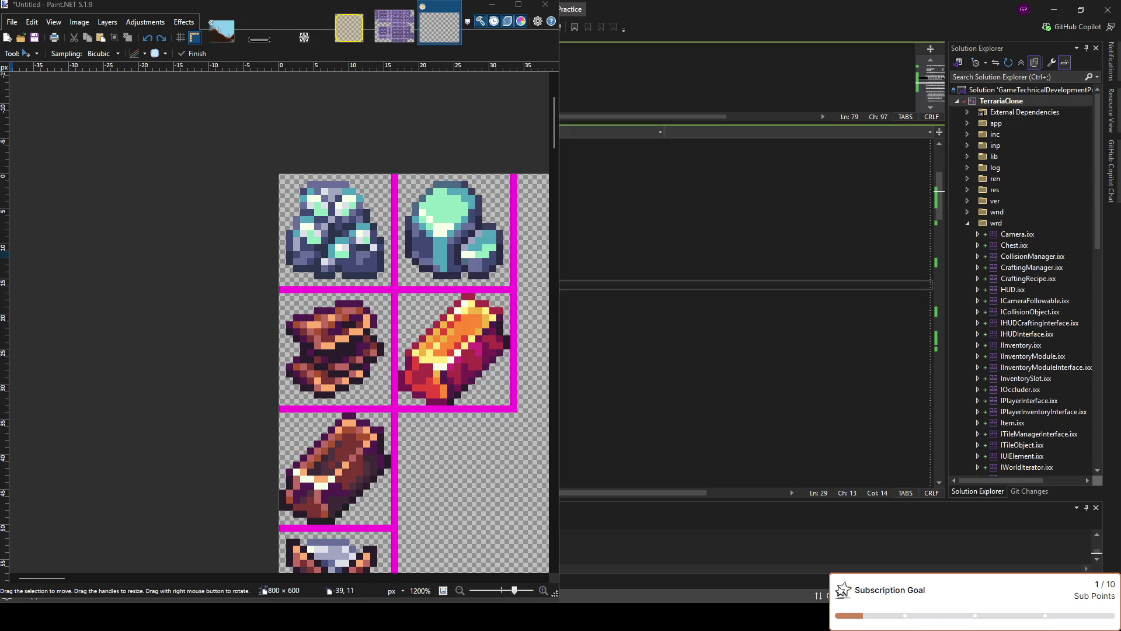
{"action": "key", "text": "Down"}
{"action": "key", "text": "Down"}
{"action": "key", "text": "Down"}
{"action": "key", "text": "Down"}
{"action": "key", "text": "Down"}
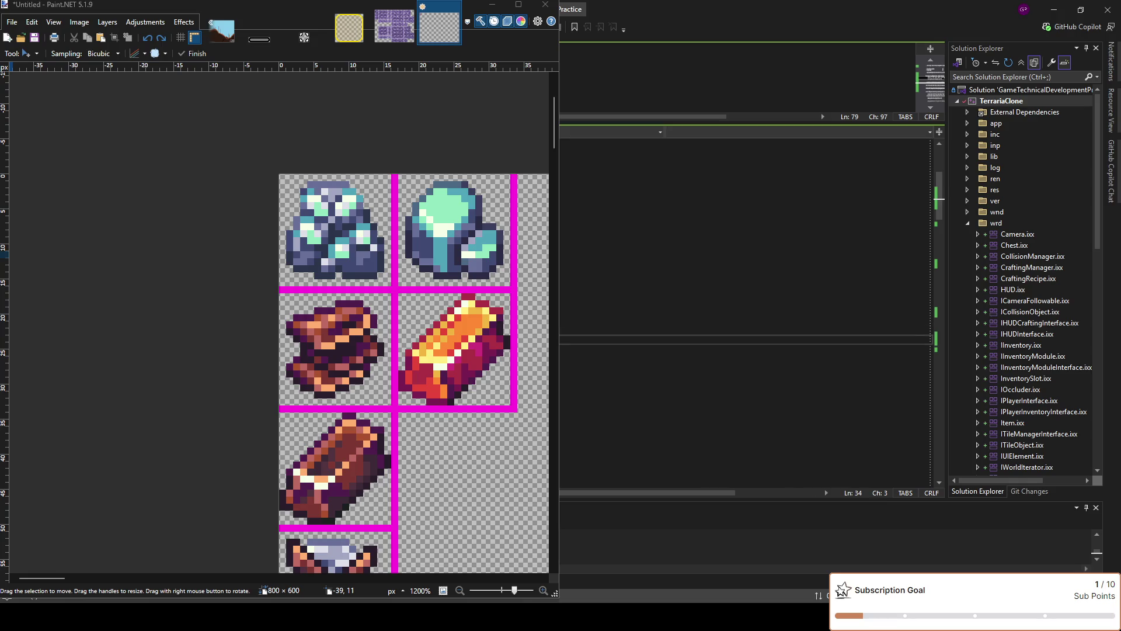
{"action": "key", "text": "Up"}
{"action": "key", "text": "Up"}
{"action": "key", "text": "Down"}
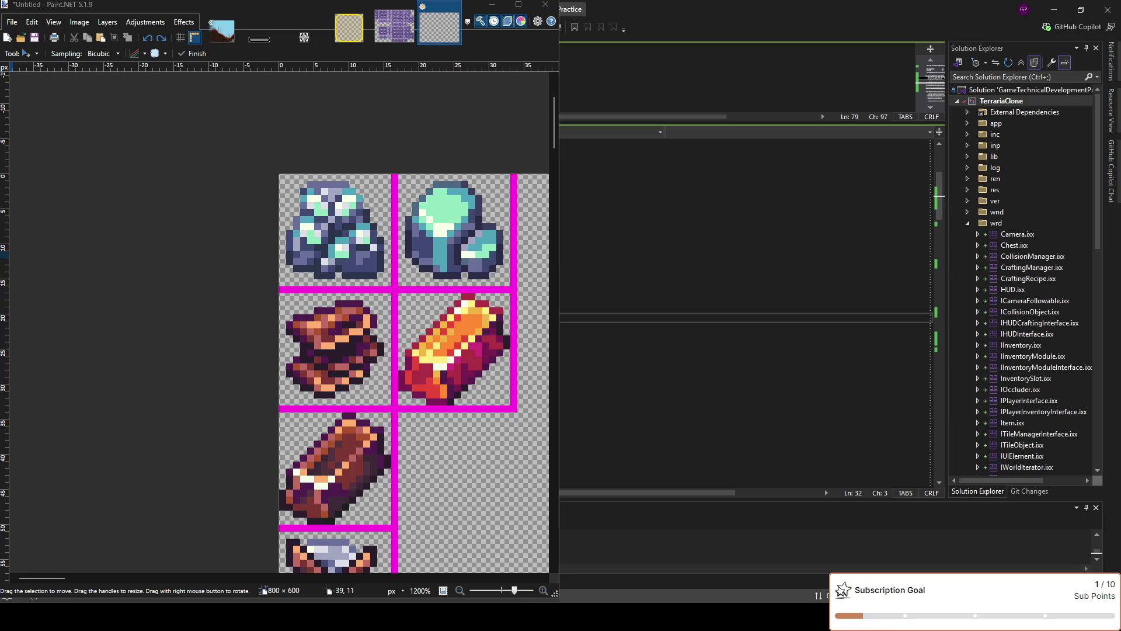
Paste call statements on lines 32 and 33, ending with '();', then maximize Paint.NET
{"action": "key", "text": "ctrl+v"}
{"action": "key", "text": "Return"}
{"action": "key", "text": "ctrl+v"}
{"action": "type", "text": "();"}
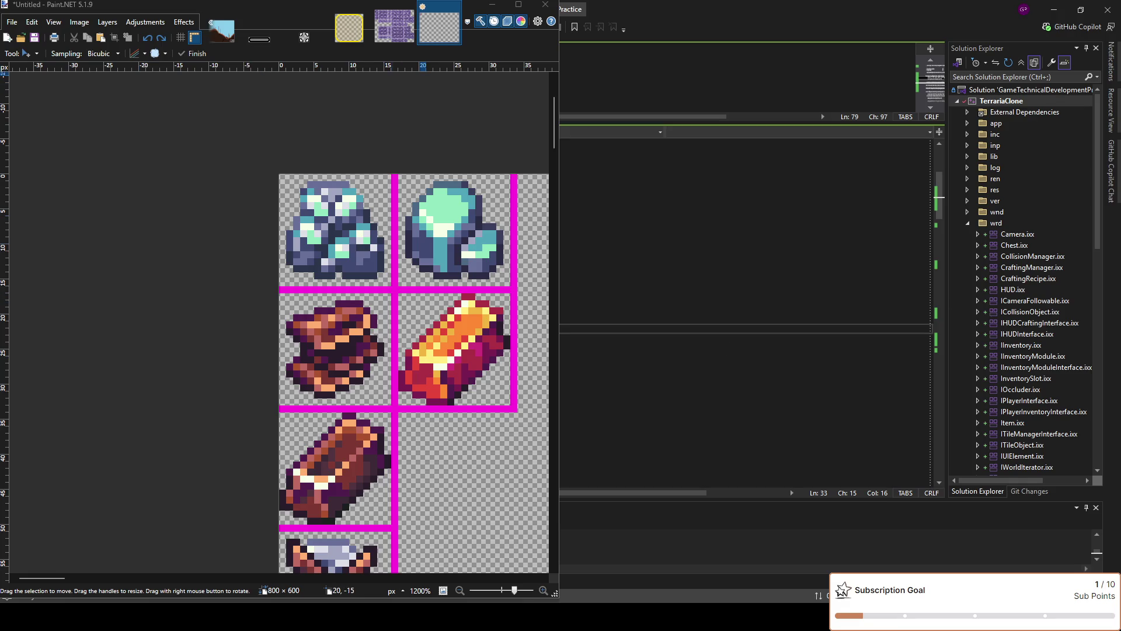
{"action": "left_click", "coordinate": [185, 50]}
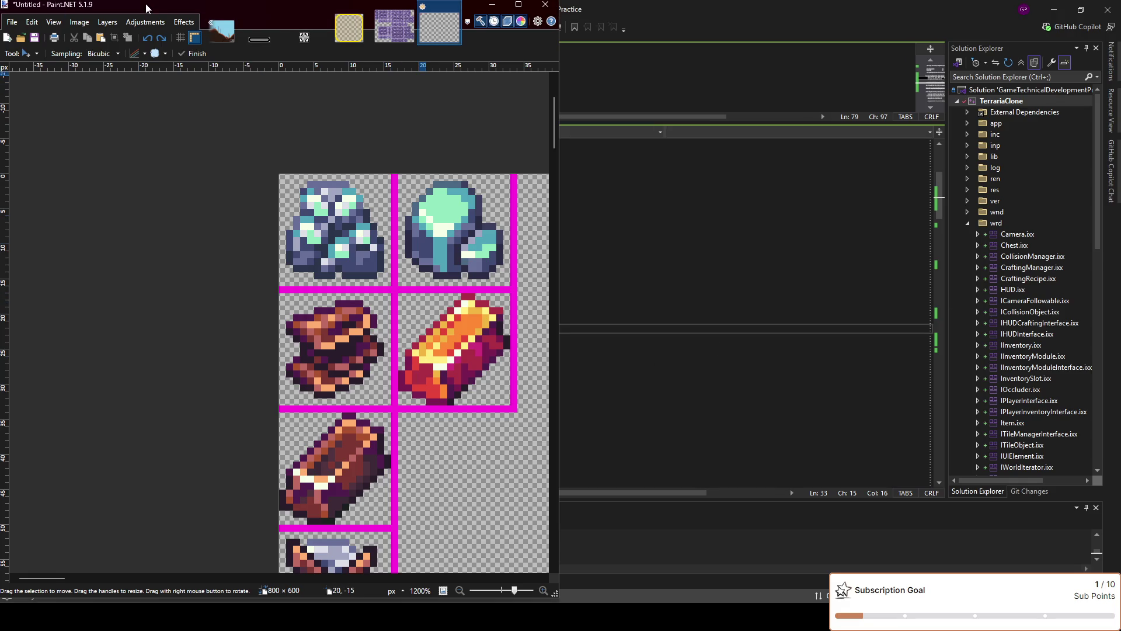
{"action": "double_click", "coordinate": [146, 4]}
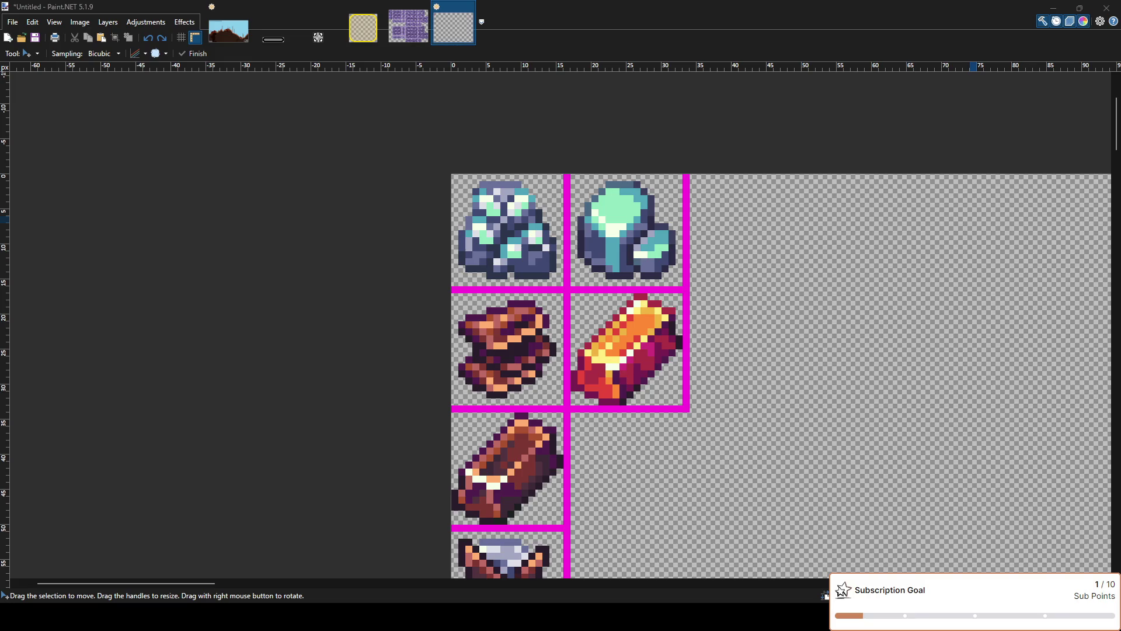
Paste the dark rock sprite and place it in the third top-row slot beside the teal gem
{"action": "left_click", "coordinate": [717, 360]}
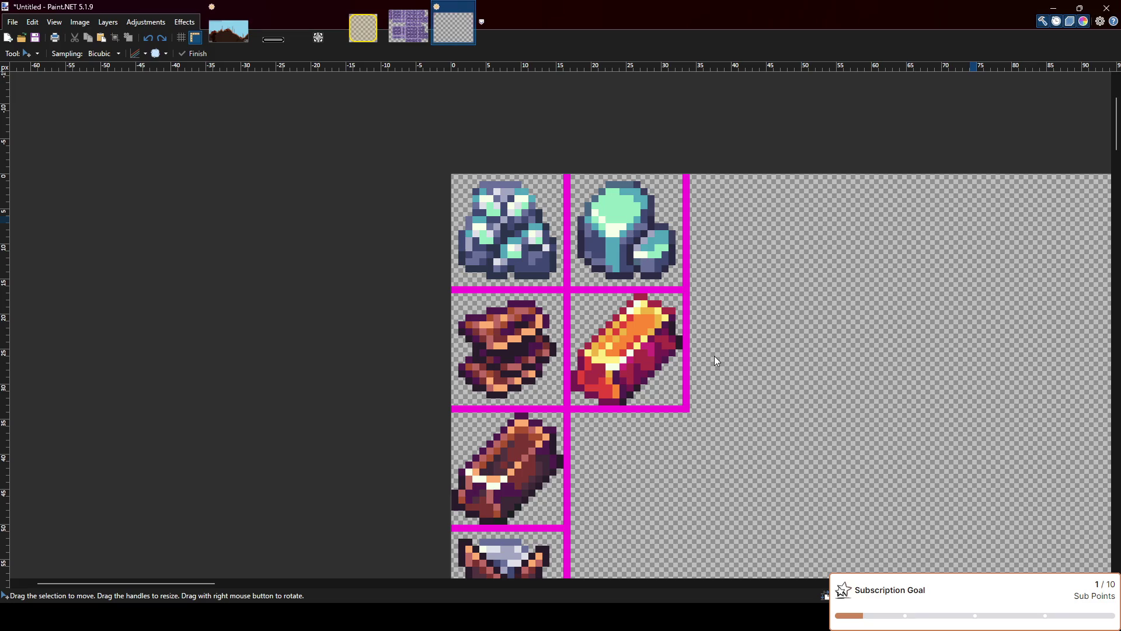
{"action": "key", "text": "ctrl+v"}
{"action": "mouse_move", "coordinate": [523, 219]}
{"action": "left_mouse_down"}
{"action": "mouse_move", "coordinate": [899, 223]}
{"action": "mouse_move", "coordinate": [941, 286]}
{"action": "left_mouse_up"}
{"action": "key", "text": "ctrl+z"}
{"action": "key", "text": "ctrl+z"}
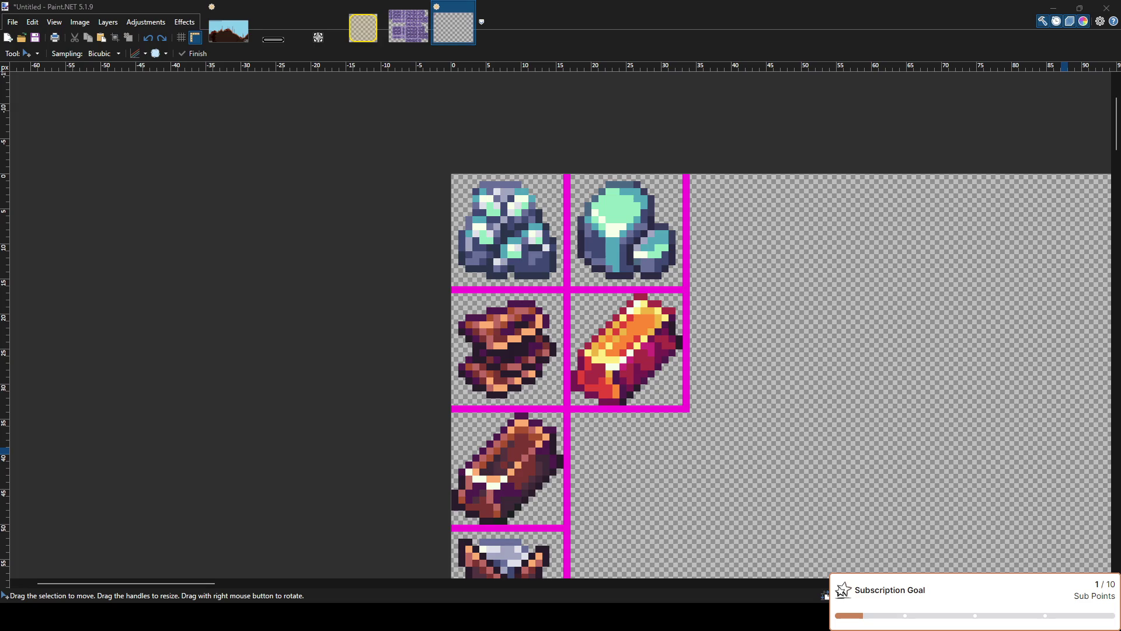
{"action": "key", "text": "ctrl+v"}
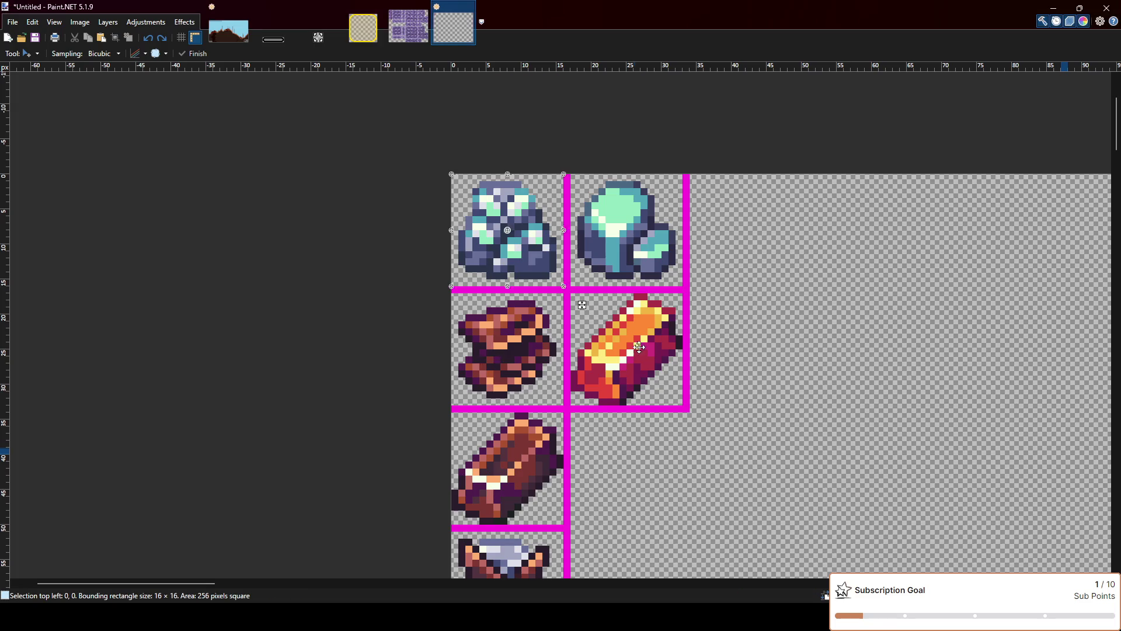
{"action": "left_click_drag", "start_coordinate": [517, 260], "coordinate": [825, 282]}
{"action": "key", "text": "Delete"}
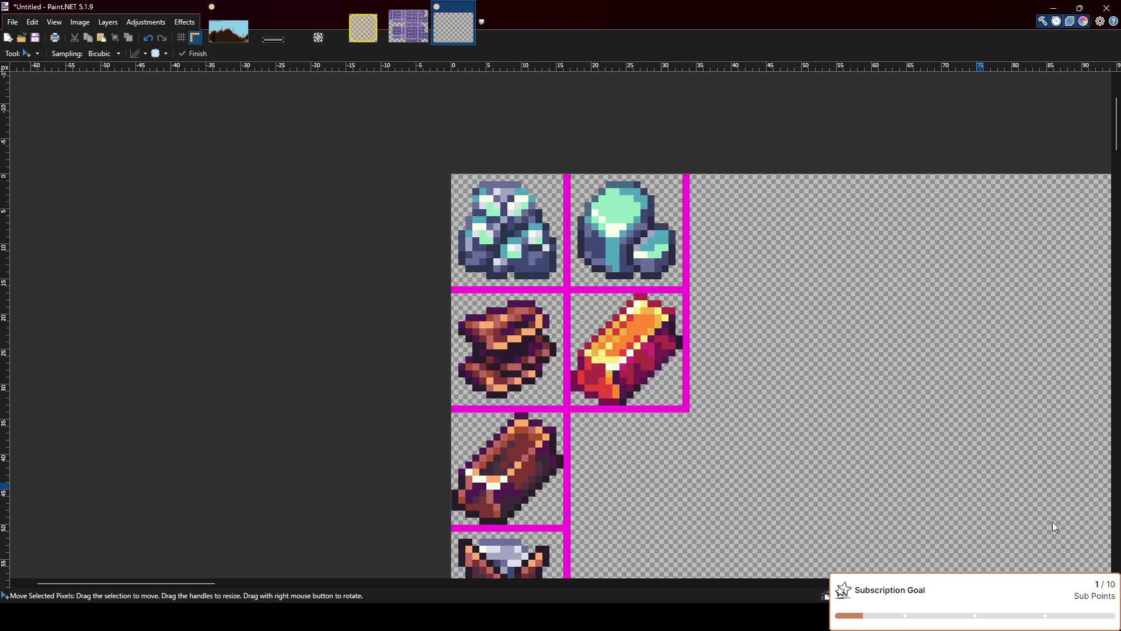
{"action": "key", "text": "ctrl+z"}
{"action": "left_click_drag", "start_coordinate": [834, 257], "coordinate": [764, 237]}
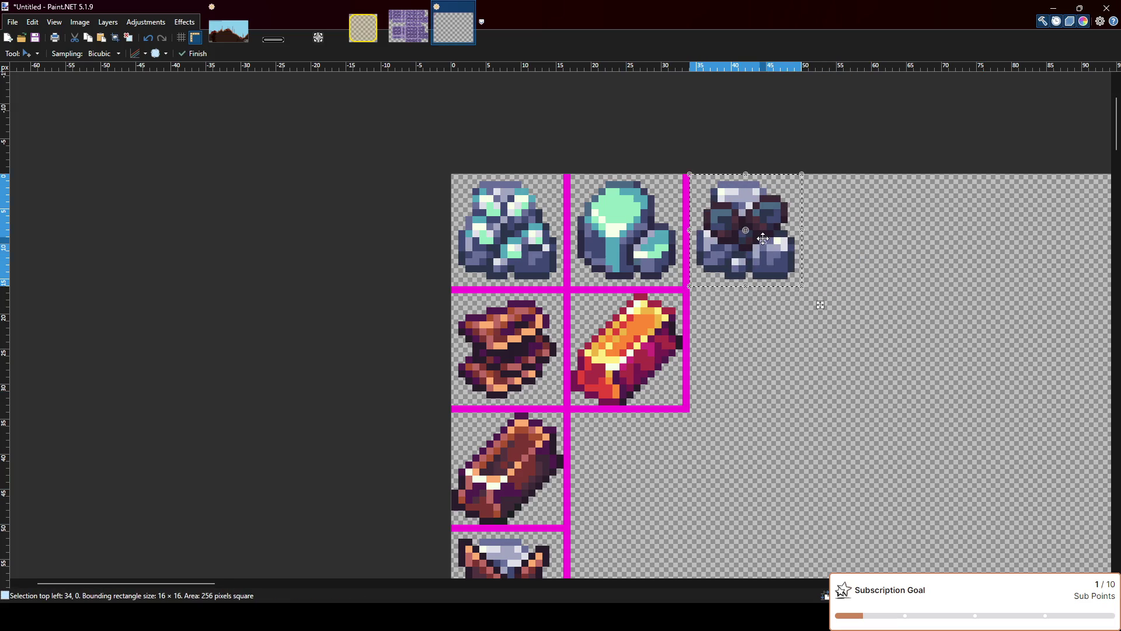
{"action": "scroll", "coordinate": [820, 245], "scroll_direction": "up", "scroll_amount": 1}
Draw magenta lines below and right of the dark rock, then paste the next dark sprite
{"action": "key", "text": "o"}
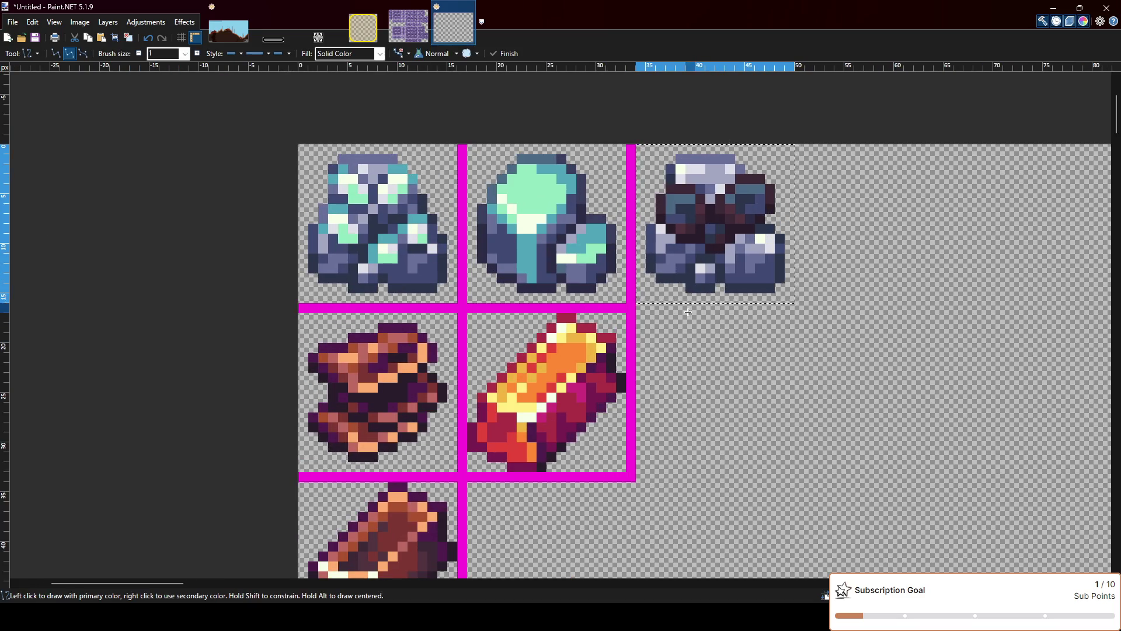
{"action": "key", "text": "ctrl+d"}
{"action": "mouse_move", "coordinate": [643, 308]}
{"action": "left_mouse_down"}
{"action": "mouse_move", "coordinate": [801, 308]}
{"action": "mouse_move", "coordinate": [801, 146]}
{"action": "left_mouse_up"}
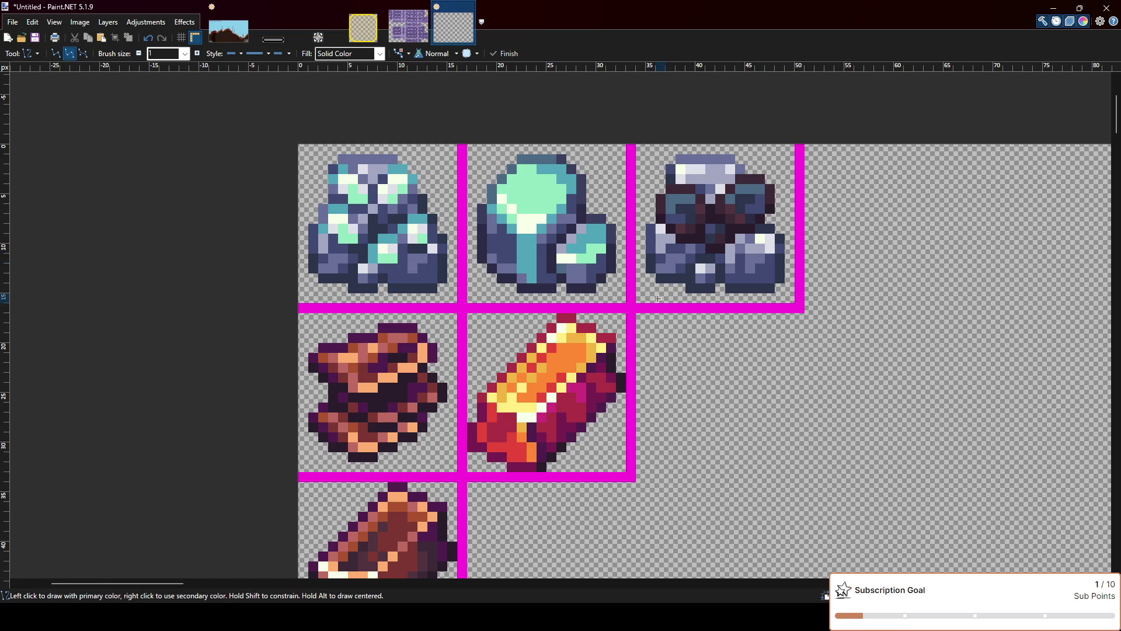
{"action": "scroll", "coordinate": [662, 301], "scroll_direction": "down", "scroll_amount": 1}
{"action": "scroll", "coordinate": [738, 304], "scroll_direction": "down", "scroll_amount": 1}
{"action": "scroll", "coordinate": [737, 304], "scroll_direction": "up", "scroll_amount": 1}
{"action": "scroll", "coordinate": [820, 304], "scroll_direction": "up", "scroll_amount": 2}
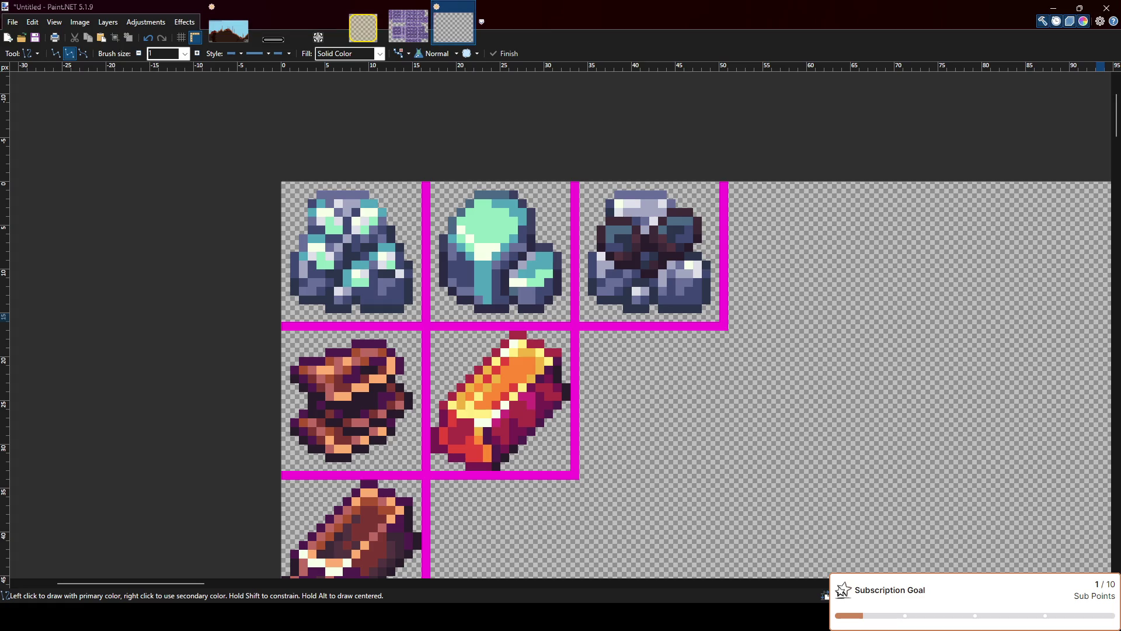
{"action": "key", "text": "ctrl+v"}
Place the dark sack-like sprite in the fourth top-row slot and deselect it
{"action": "mouse_move", "coordinate": [366, 293]}
{"action": "left_mouse_down"}
{"action": "mouse_move", "coordinate": [850, 362]}
{"action": "mouse_move", "coordinate": [885, 459]}
{"action": "left_mouse_up"}
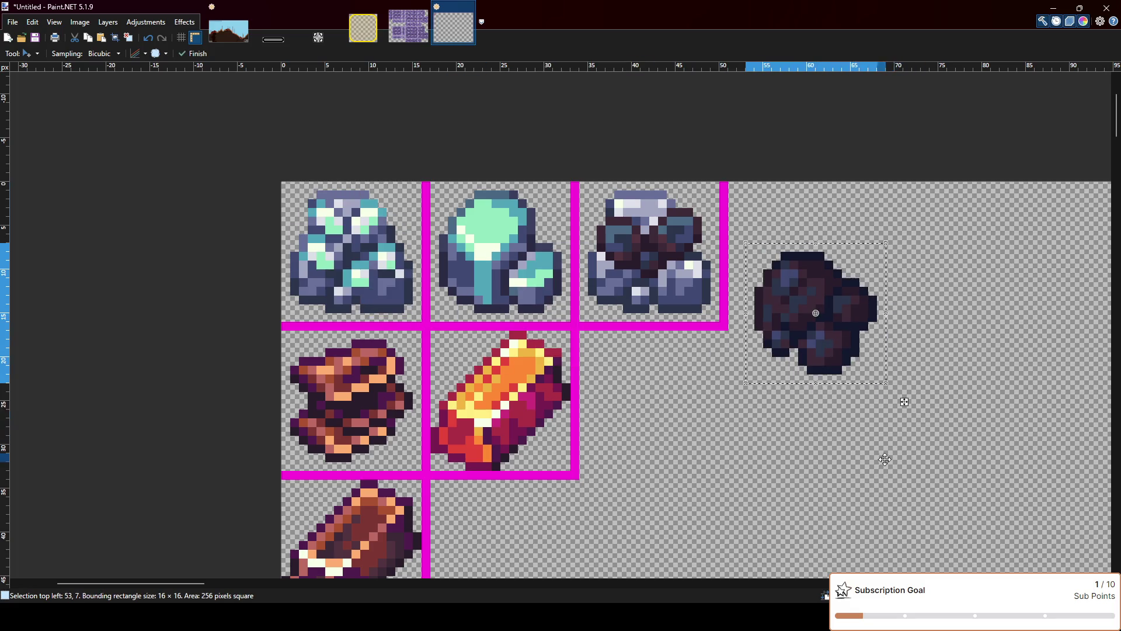
{"action": "key", "text": "ctrl+z"}
{"action": "key", "text": "ctrl+z"}
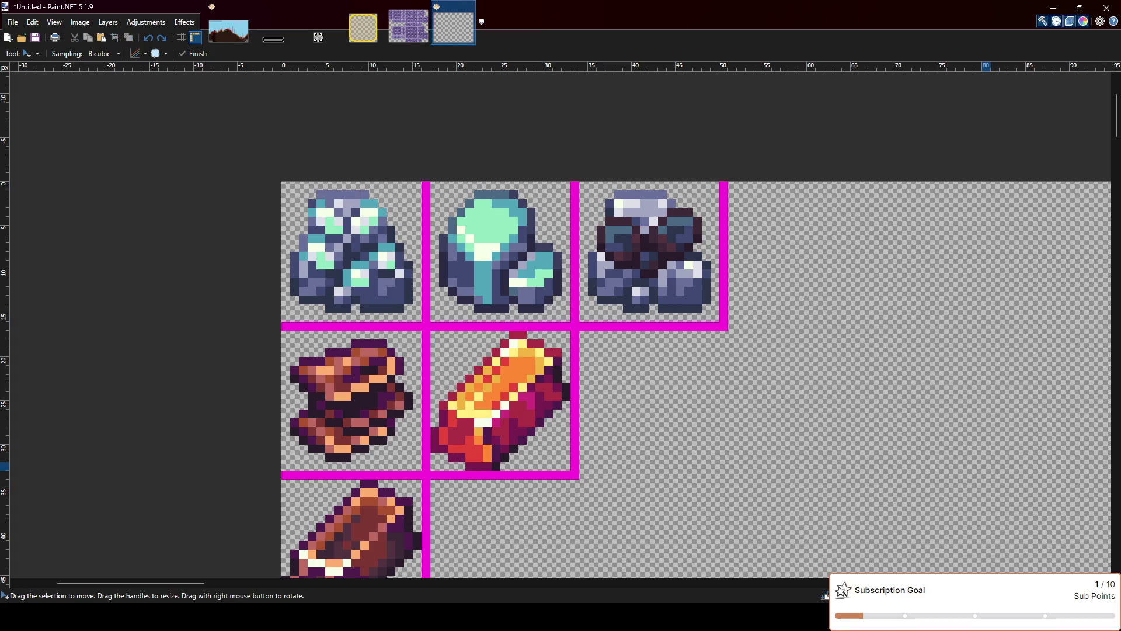
{"action": "left_click", "coordinate": [796, 397]}
{"action": "key", "text": "ctrl+v"}
{"action": "left_click_drag", "start_coordinate": [367, 417], "coordinate": [830, 425]}
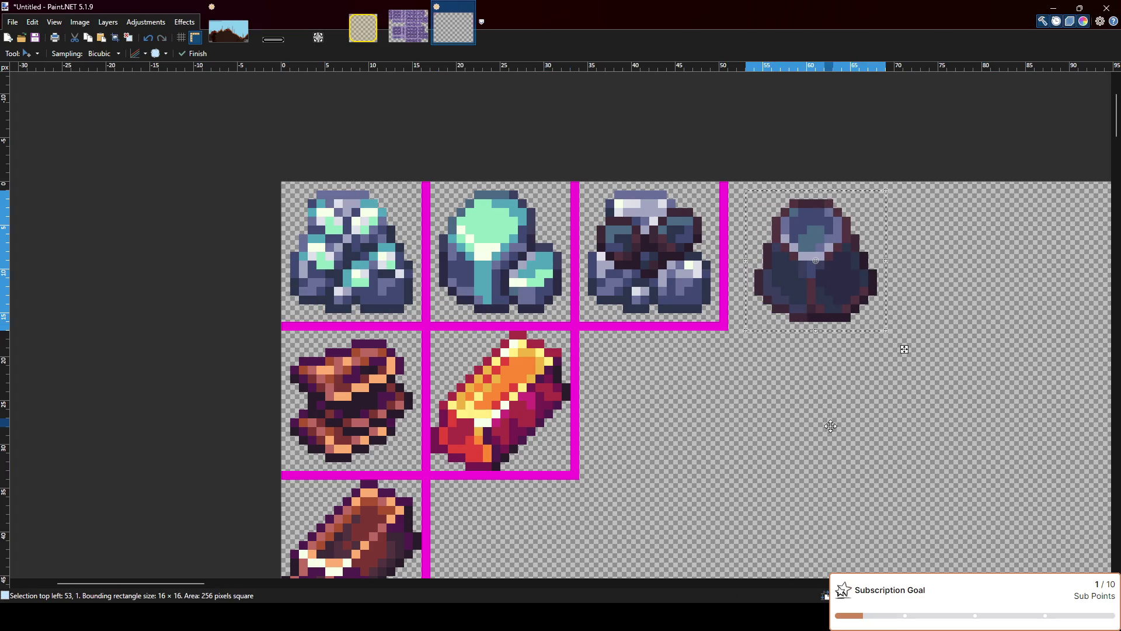
{"action": "key", "text": "Delete"}
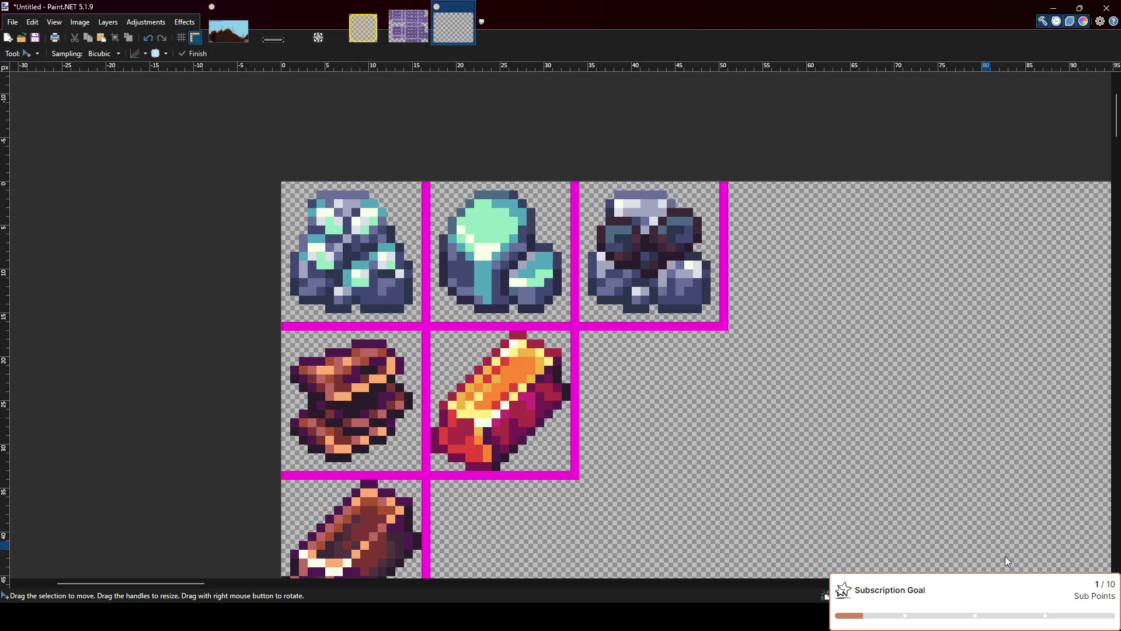
{"action": "key", "text": "ctrl+z"}
{"action": "left_click_drag", "start_coordinate": [858, 291], "coordinate": [836, 282]}
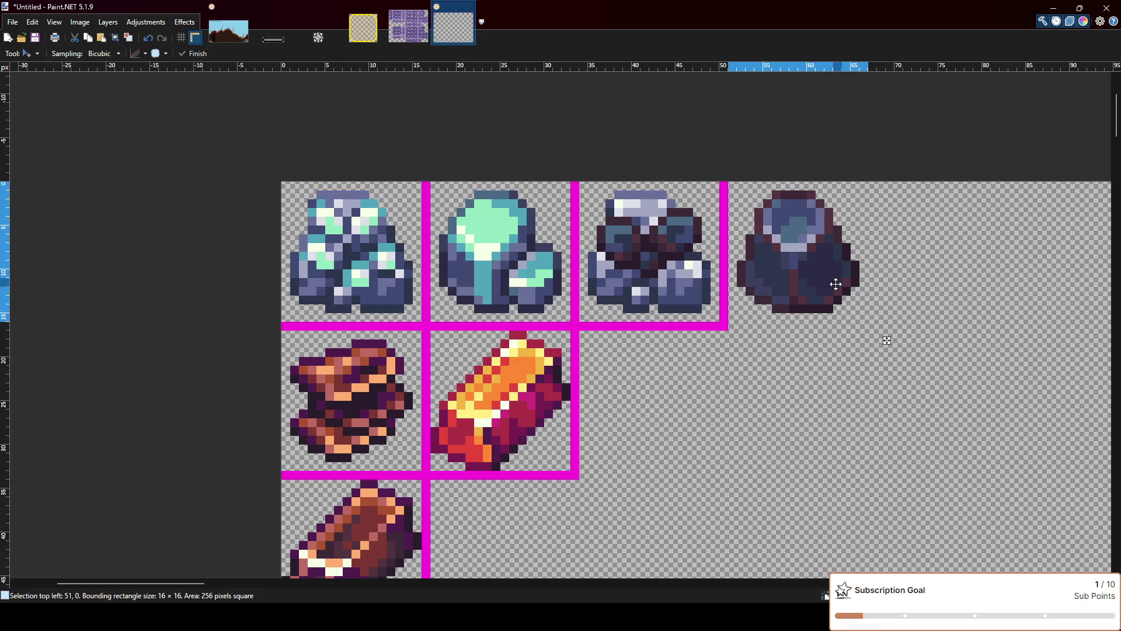
{"action": "key", "text": "ctrl+d"}
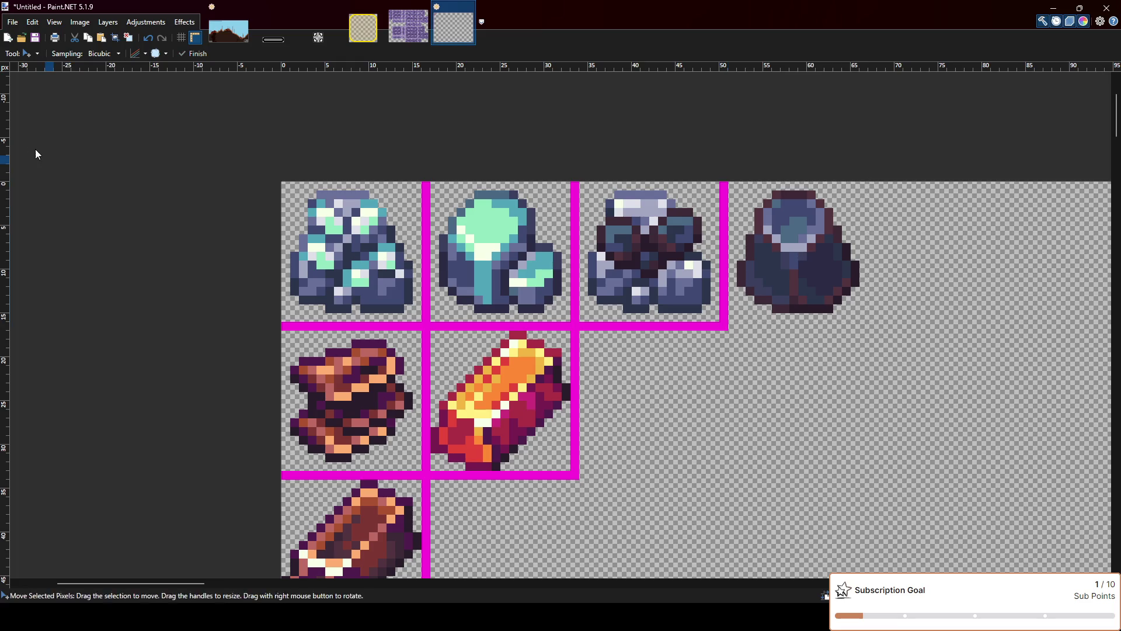
Draw magenta bottom and right borders that join the new tile to the grid
{"action": "key", "text": "o"}
{"action": "left_click_drag", "start_coordinate": [740, 326], "coordinate": [863, 326]}
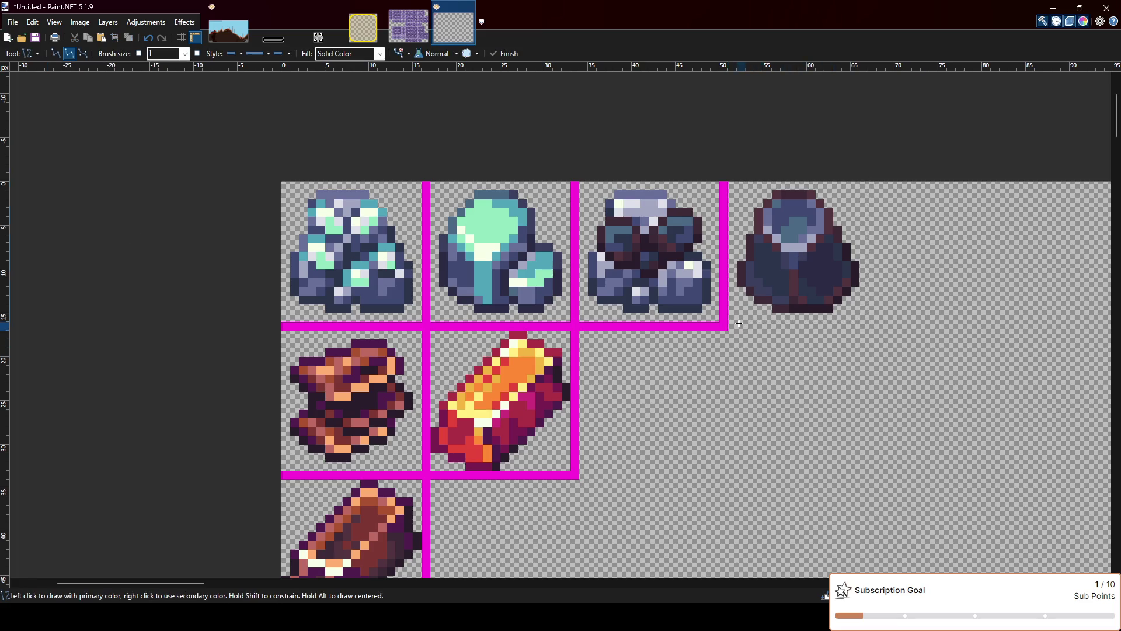
{"action": "key", "text": "ctrl+z"}
{"action": "mouse_move", "coordinate": [727, 326]}
{"action": "left_mouse_down"}
{"action": "mouse_move", "coordinate": [872, 328]}
{"action": "mouse_move", "coordinate": [873, 183]}
{"action": "left_mouse_up"}
{"action": "key", "text": "Return"}
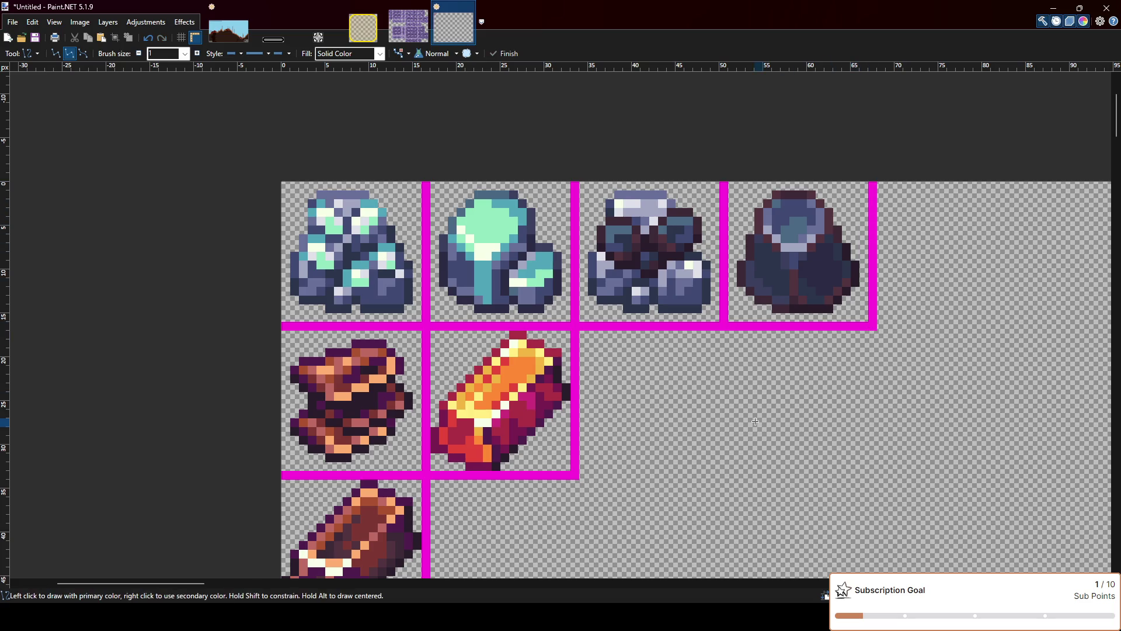
{"action": "scroll", "coordinate": [711, 411], "scroll_direction": "right", "scroll_amount": 3}
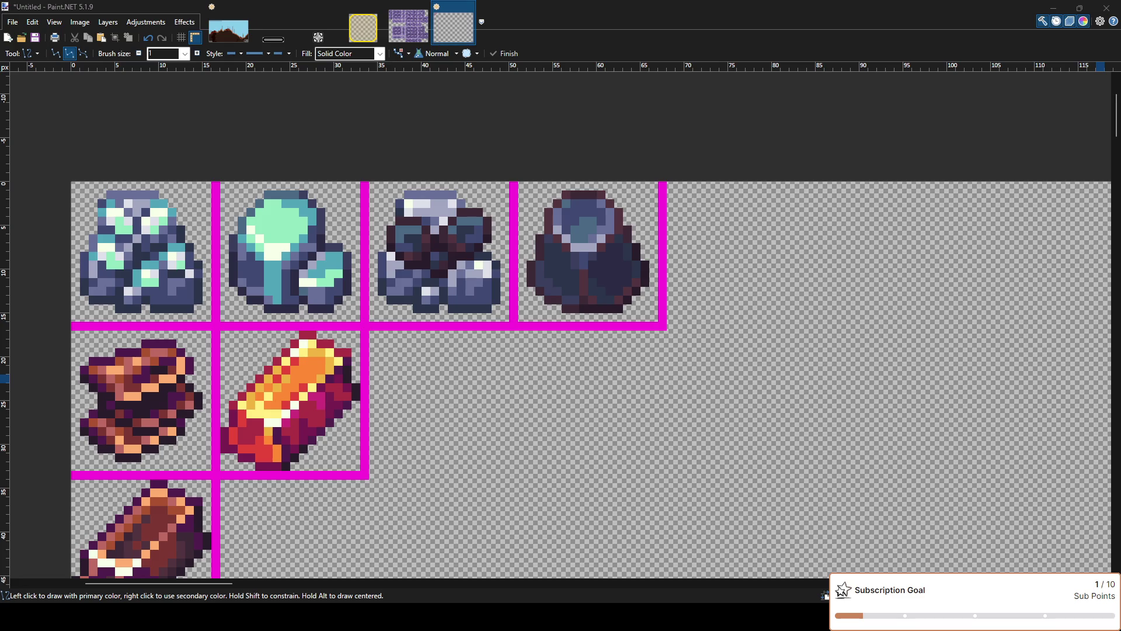
Paste the dark slate ingot into a fifth top-row cell, frame it in magenta, and minimize Paint.NET
{"action": "left_click", "coordinate": [675, 351]}
{"action": "key", "text": "ctrl+v"}
{"action": "mouse_move", "coordinate": [189, 272]}
{"action": "left_mouse_down"}
{"action": "mouse_move", "coordinate": [802, 272]}
{"action": "mouse_move", "coordinate": [782, 272]}
{"action": "left_mouse_up"}
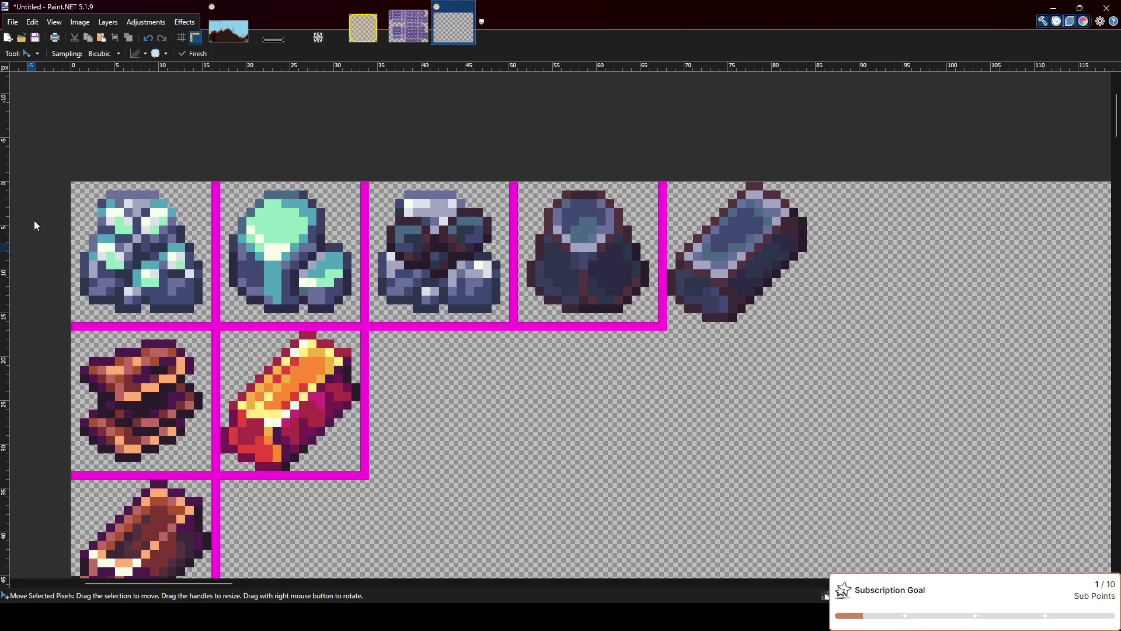
{"action": "key", "text": "o"}
{"action": "mouse_move", "coordinate": [666, 325]}
{"action": "left_mouse_down"}
{"action": "mouse_move", "coordinate": [818, 325]}
{"action": "mouse_move", "coordinate": [809, 194]}
{"action": "left_mouse_up"}
{"action": "scroll", "coordinate": [511, 256], "scroll_direction": "down", "scroll_amount": 2}
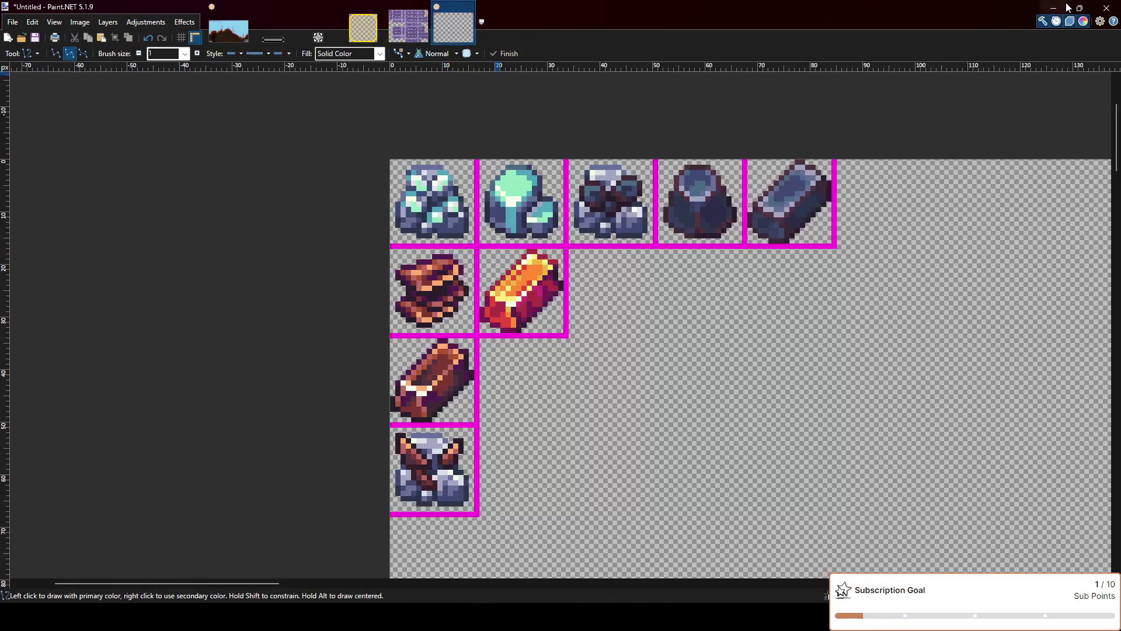
{"action": "left_click", "coordinate": [1058, 6]}
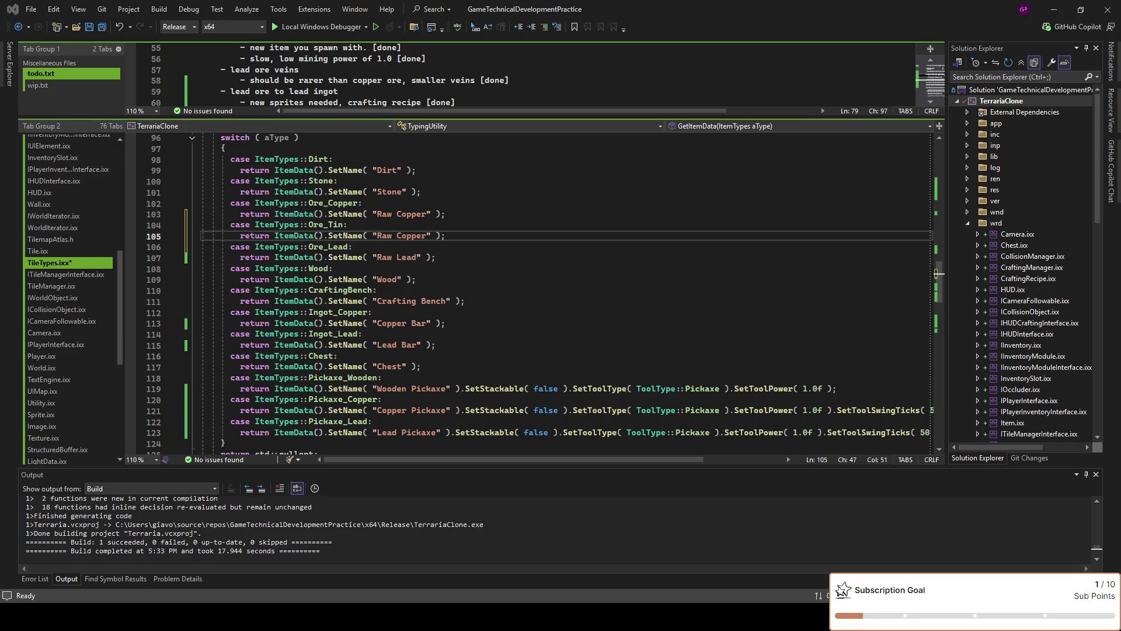
Add a 'case ItemTypes::Pickaxe_Wooden:' line after the Raw Lead case
{"action": "left_click", "coordinate": [505, 312]}
{"action": "left_click", "coordinate": [505, 303]}
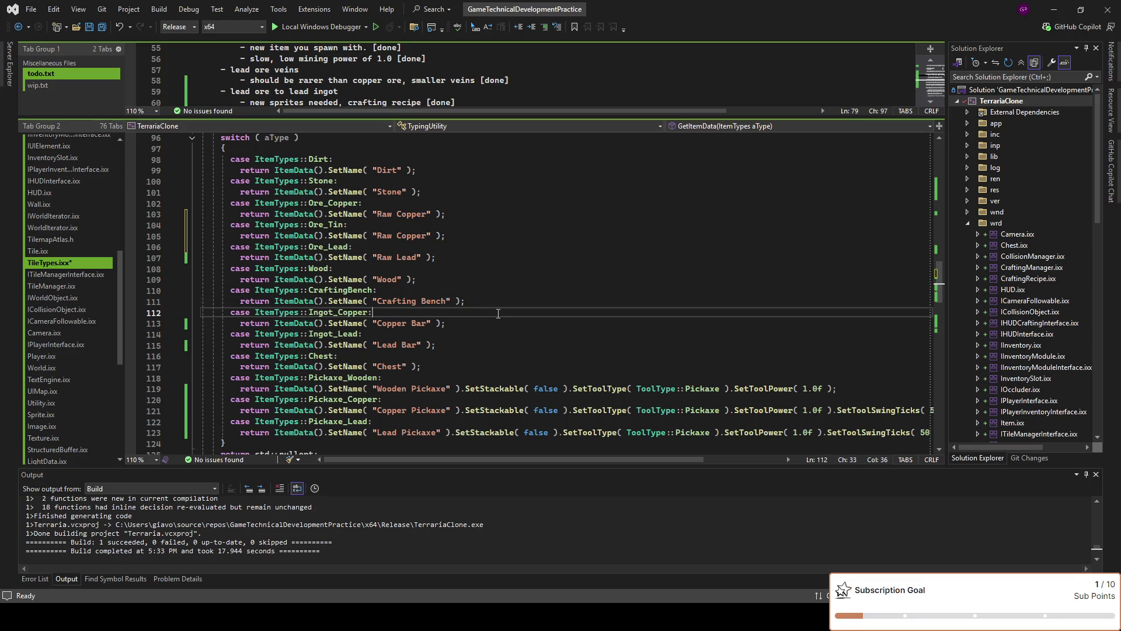
{"action": "left_click", "coordinate": [506, 255]}
{"action": "key", "text": "Return"}
{"action": "type", "text": "case ItemType"}
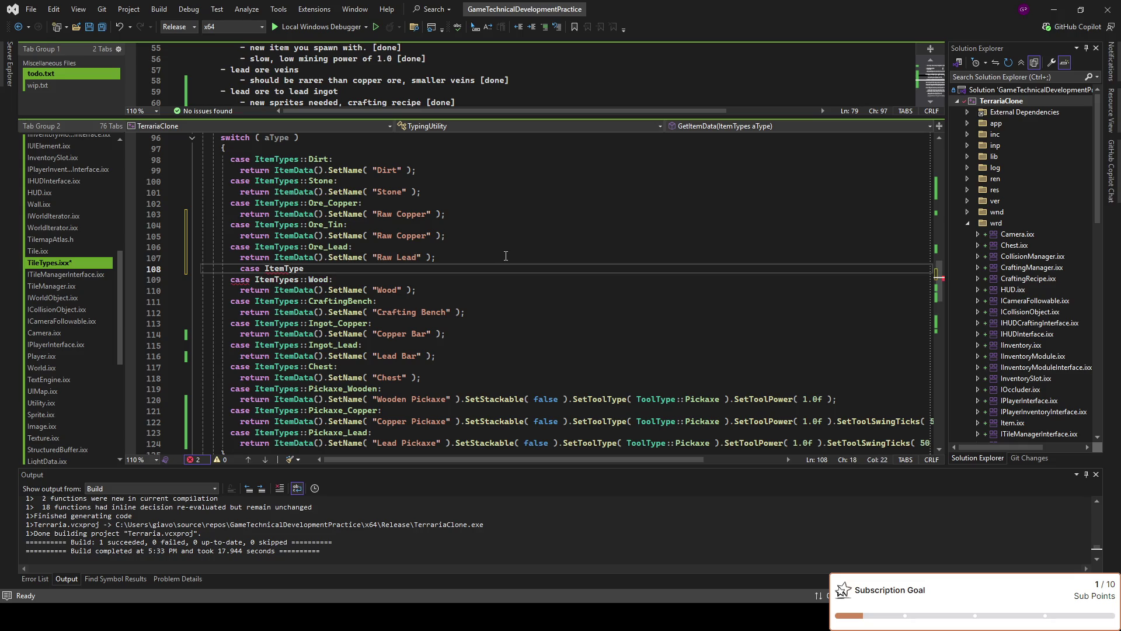
{"action": "type", "text": "s::Pickaxe_Wooden:"}
Rename the Material prefix to Bloom on the two new enum entries and save
{"action": "scroll", "coordinate": [435, 263], "scroll_direction": "up", "scroll_amount": 14}
{"action": "scroll", "coordinate": [435, 262], "scroll_direction": "up", "scroll_amount": 5}
{"action": "scroll", "coordinate": [232, 241], "scroll_direction": "up", "scroll_amount": 5}
{"action": "left_click_drag", "start_coordinate": [211, 228], "coordinate": [249, 213], "text": "alt"}
{"action": "type", "text": "Bloom_Tin,"}
{"action": "key", "text": "ctrl+s"}
Add a Bloom_Lead entry below Bloom_Tin in the ItemTypes enum and save
{"action": "left_click", "coordinate": [276, 224]}
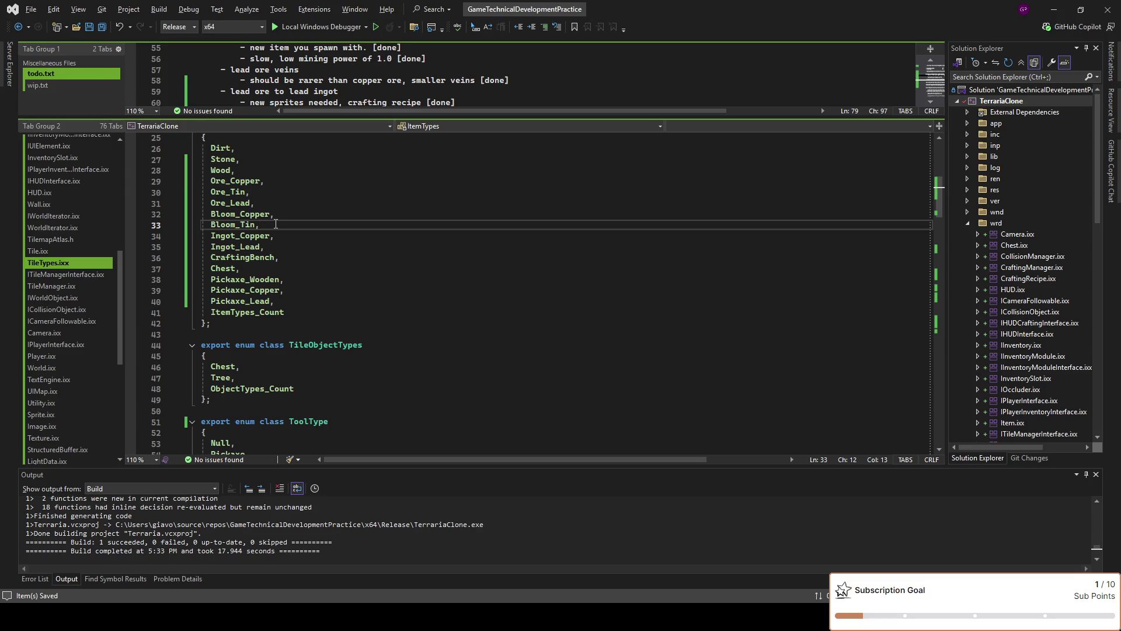
{"action": "key", "text": "Return"}
{"action": "type", "text": "Bloom_Lead,"}
{"action": "key", "text": "ctrl+s"}
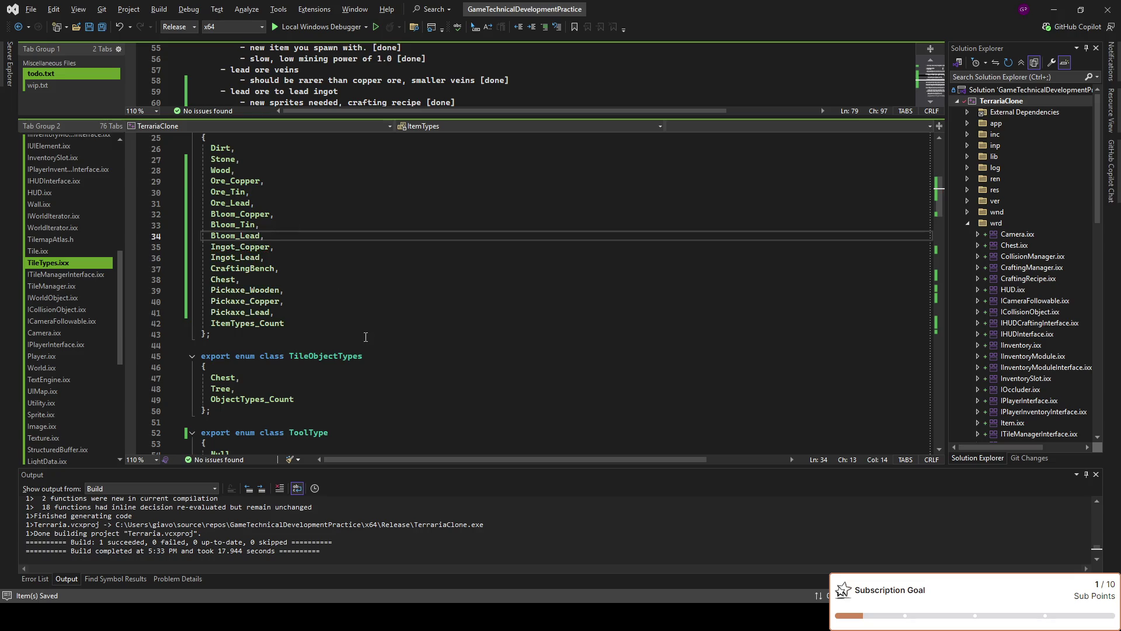
Complete the case on line 109 with a return line and rename it to Bloom_Copper
{"action": "scroll", "coordinate": [367, 336], "scroll_direction": "up", "scroll_amount": 1}
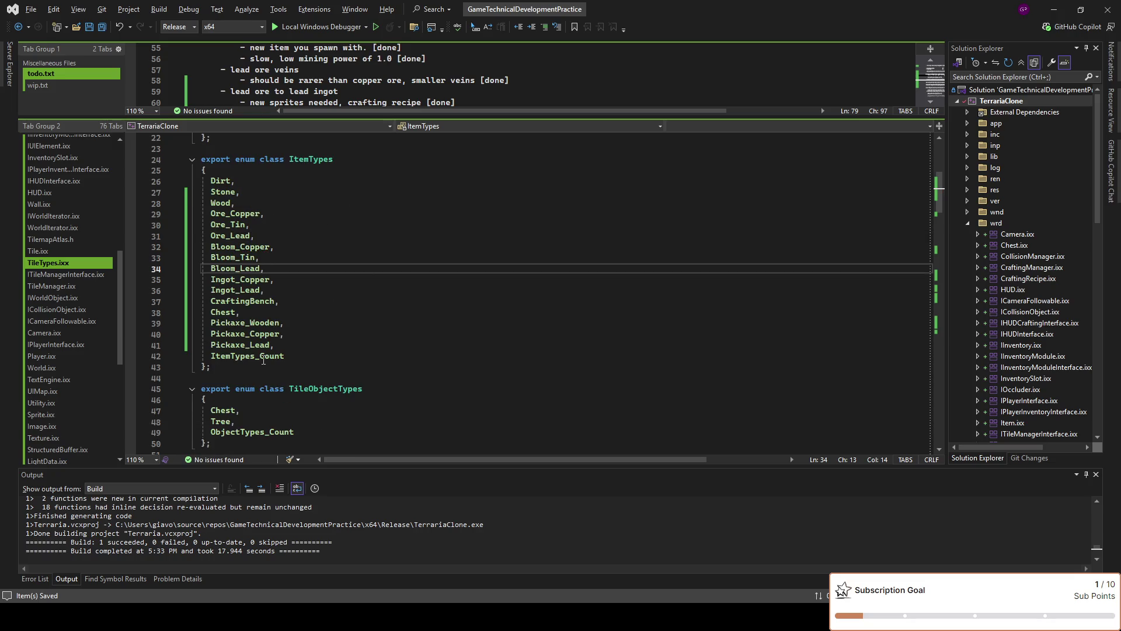
{"action": "left_click", "coordinate": [300, 357]}
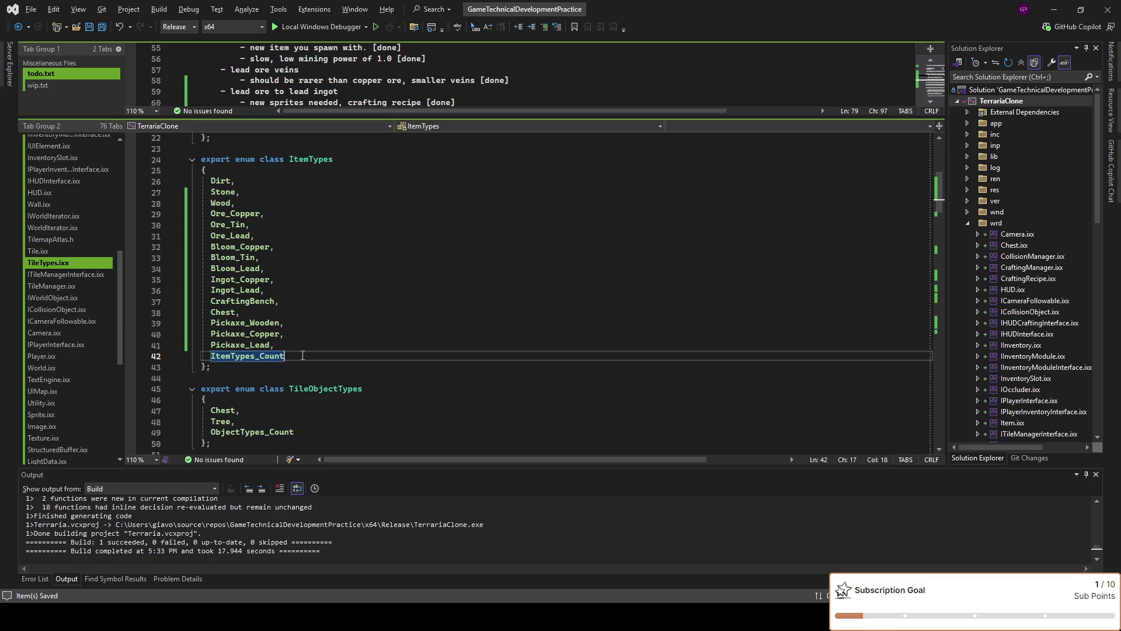
{"action": "scroll", "coordinate": [327, 351], "scroll_direction": "down", "scroll_amount": 5}
{"action": "scroll", "coordinate": [374, 344], "scroll_direction": "down", "scroll_amount": 5}
{"action": "scroll", "coordinate": [426, 339], "scroll_direction": "down", "scroll_amount": 5}
{"action": "scroll", "coordinate": [487, 330], "scroll_direction": "down", "scroll_amount": 5}
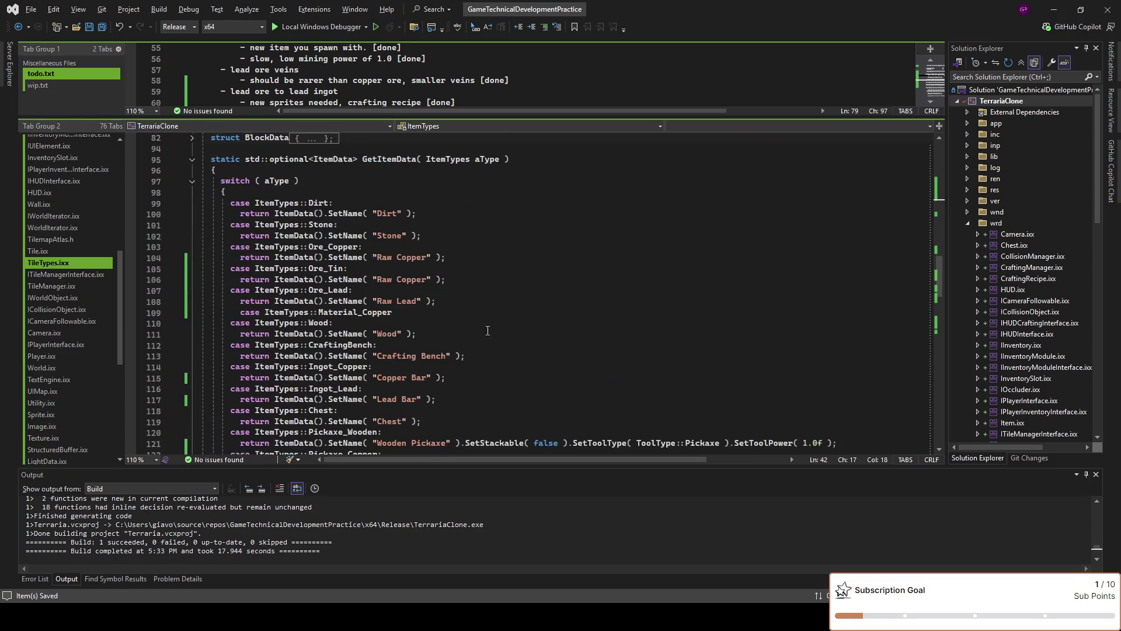
{"action": "left_click", "coordinate": [519, 315]}
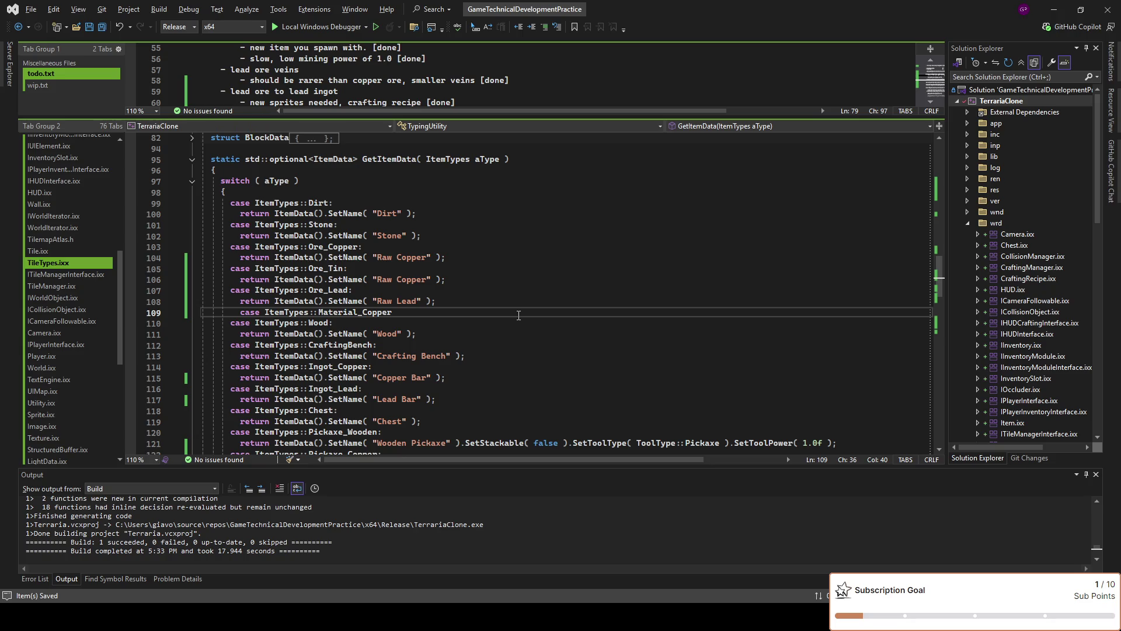
{"action": "type", "text": ":"}
{"action": "key", "text": "Return"}
{"action": "type", "text": "return"}
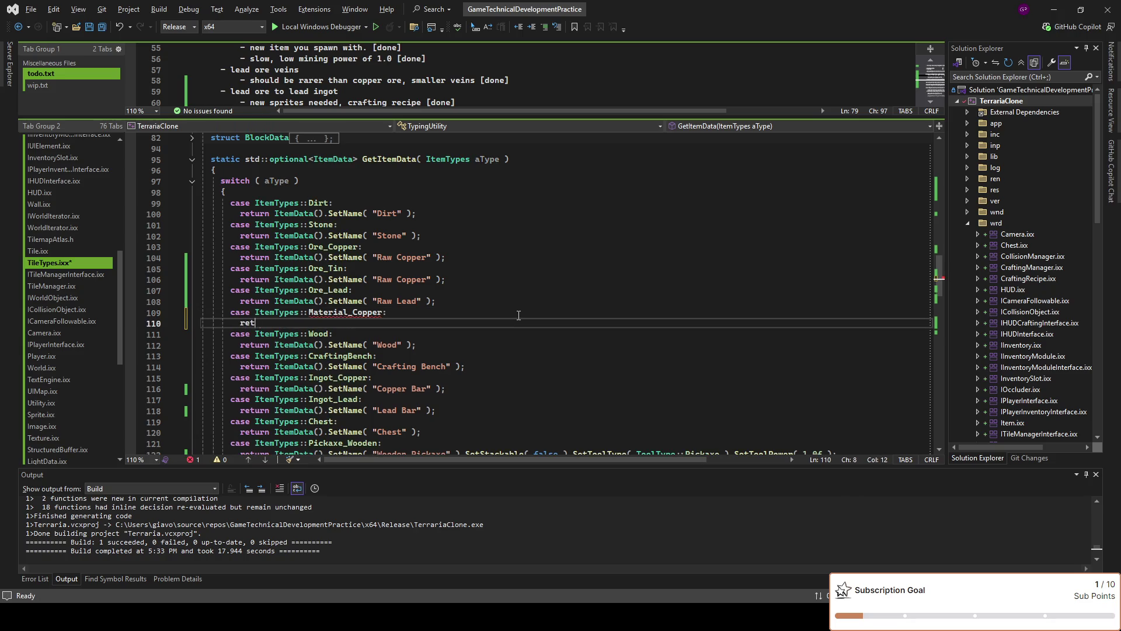
{"action": "double_click", "coordinate": [346, 313]}
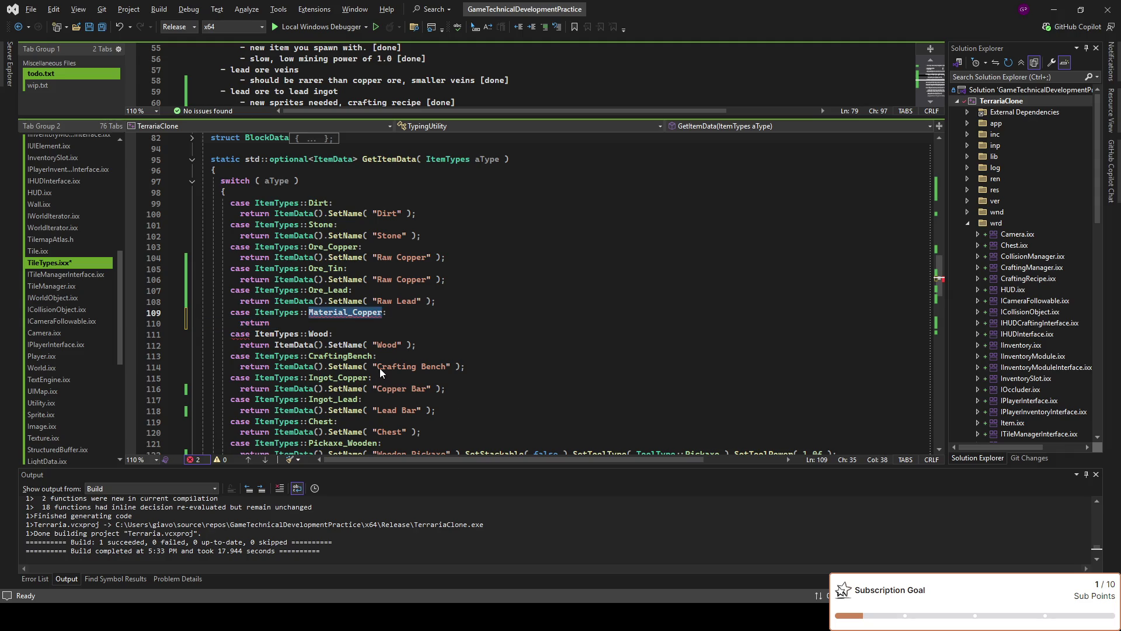
{"action": "type", "text": "Bloom_Copper"}
Copy Raw Lead's SetName return into the Bloom_Copper case and clear the copied name text
{"action": "left_click", "coordinate": [422, 326]}
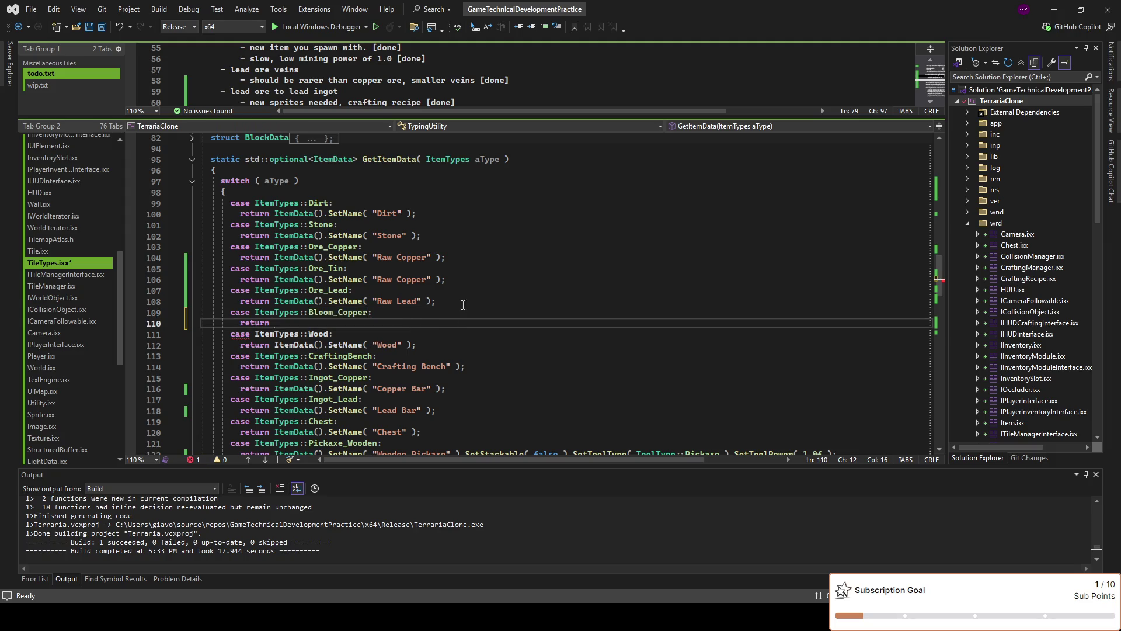
{"action": "left_click_drag", "start_coordinate": [463, 305], "coordinate": [275, 301]}
{"action": "key", "text": "ctrl+c"}
{"action": "left_click", "coordinate": [277, 322]}
{"action": "key", "text": "ctrl+v"}
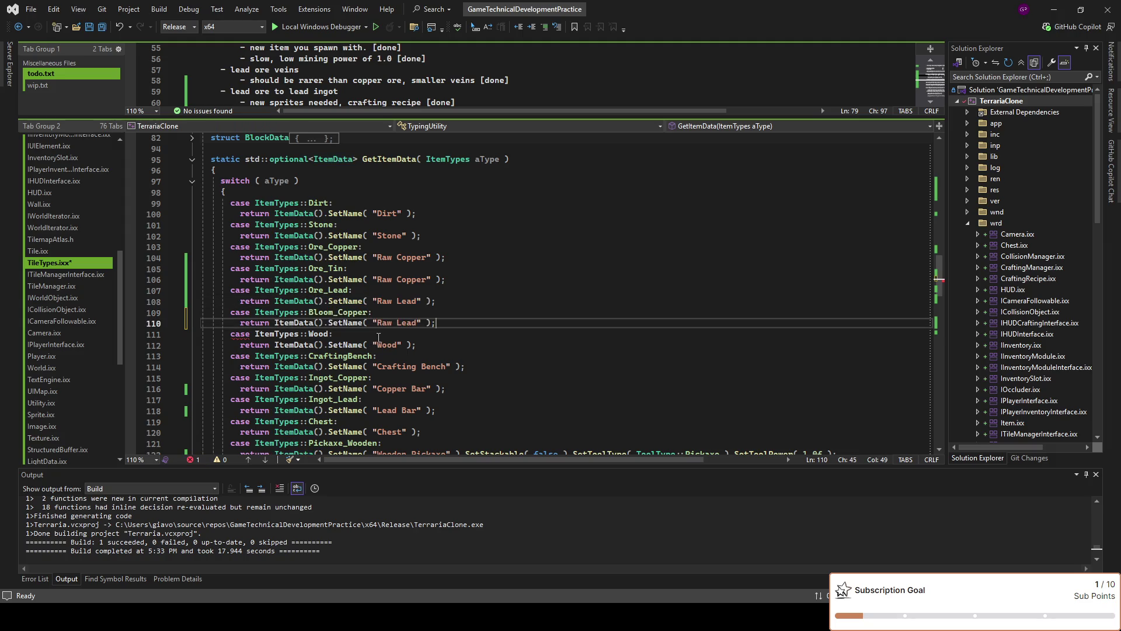
{"action": "double_click", "coordinate": [390, 323]}
{"action": "key", "text": "Delete"}
{"action": "key", "text": "Delete"}
{"action": "key", "text": "Delete"}
{"action": "key", "text": "Delete"}
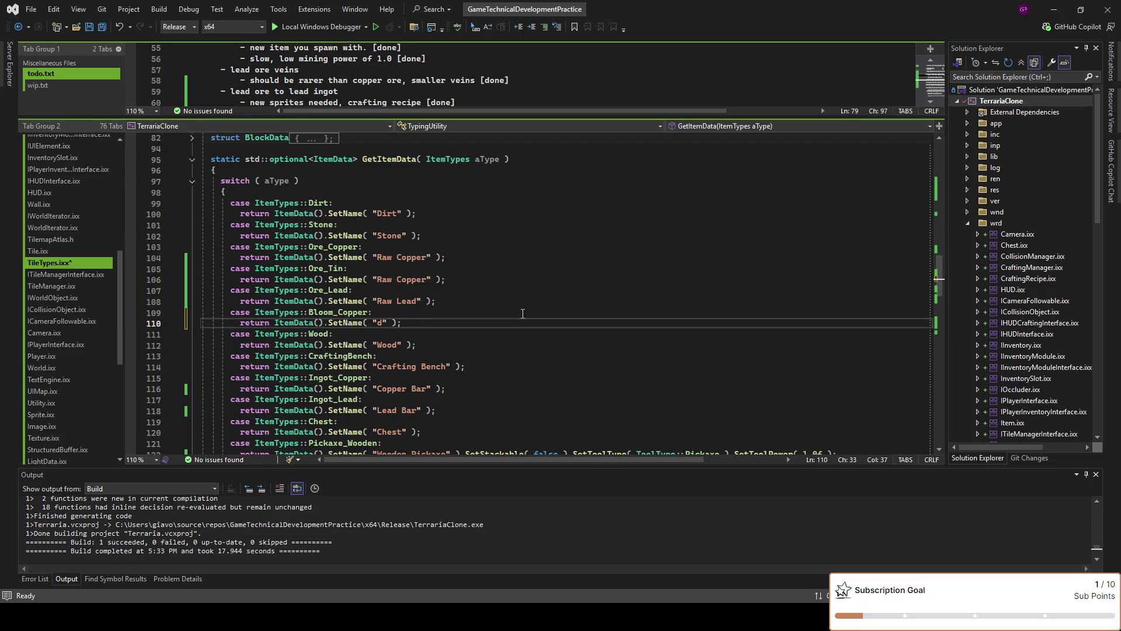
Change the Ore_Tin item's name from 'Raw Copper' to 'Raw Tin' and save
{"action": "double_click", "coordinate": [421, 280]}
{"action": "type", "text": "Tin"}
{"action": "key", "text": "ctrl+s"}
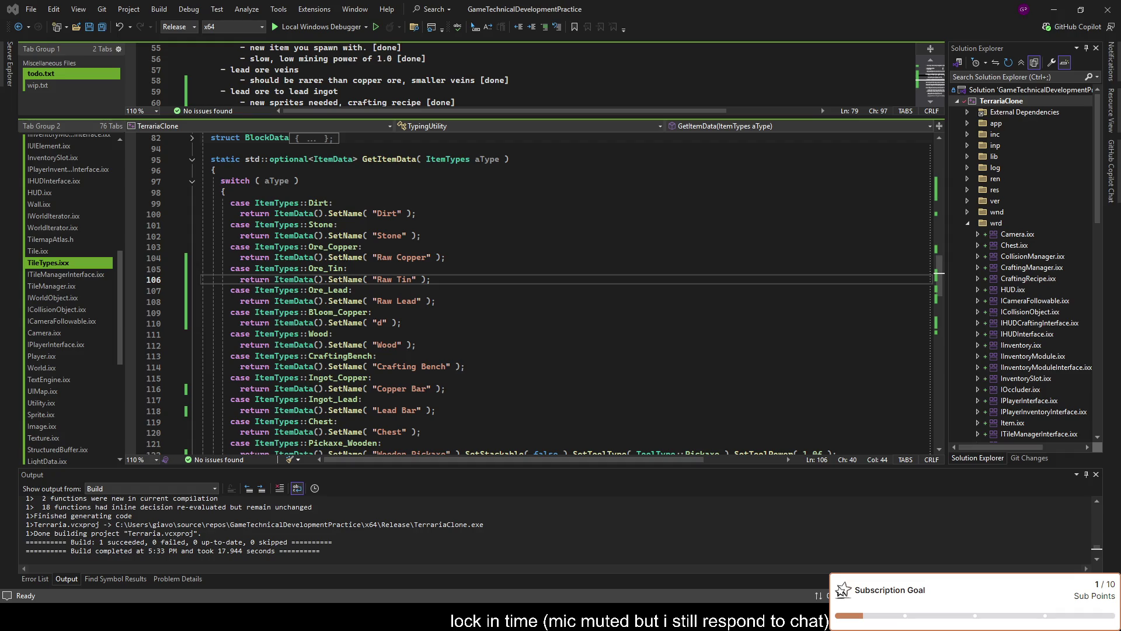
Replace the placeholder name of Bloom_Copper with "Copper Bloom" and save the file
{"action": "left_click", "coordinate": [385, 322]}
{"action": "key", "text": "BackSpace"}
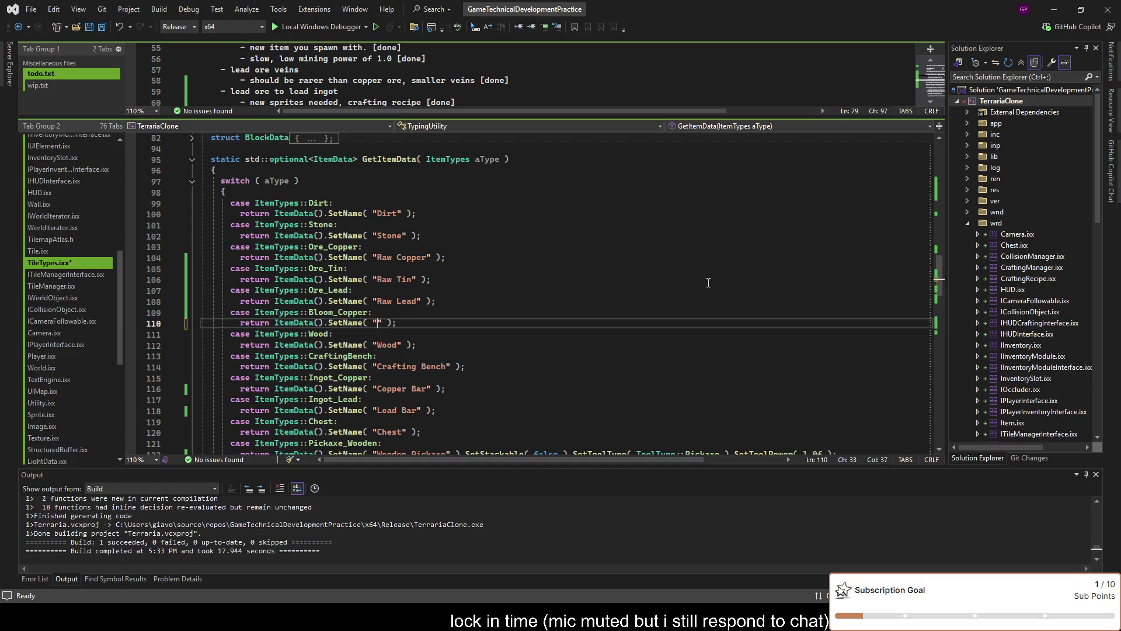
{"action": "type", "text": "Copper Bloom"}
{"action": "key", "text": "ctrl+s"}
Duplicate the Bloom_Copper case as Bloom_Tin named "Tin Bloom"
{"action": "left_click", "coordinate": [461, 323]}
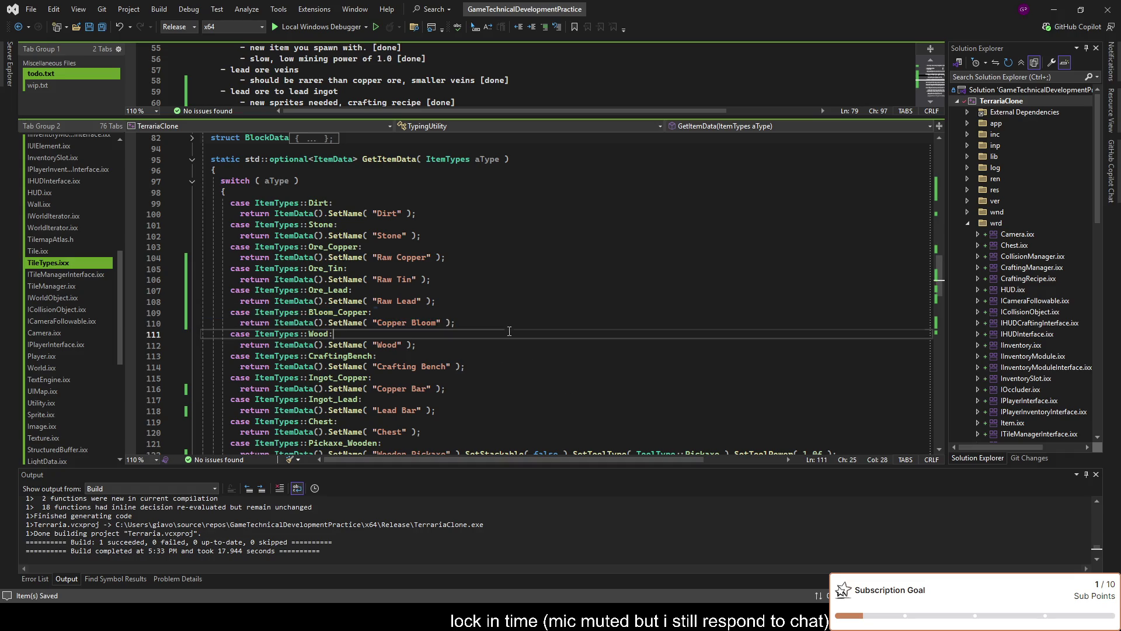
{"action": "key", "text": "ctrl+v"}
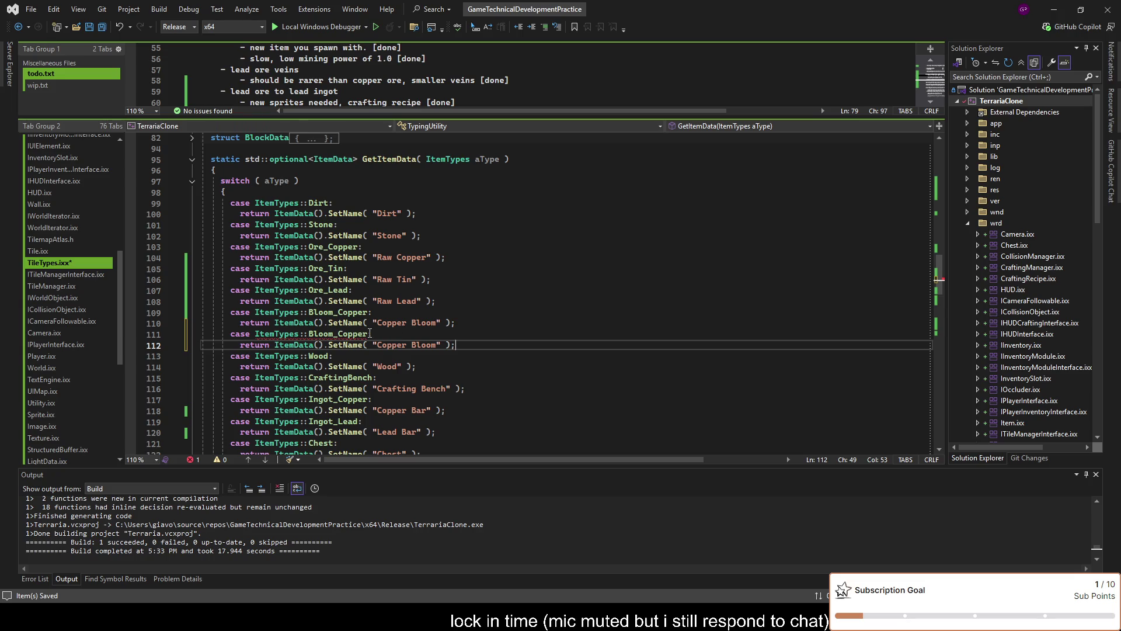
{"action": "left_click_drag", "start_coordinate": [370, 333], "coordinate": [340, 333]}
{"action": "type", "text": "Tin"}
{"action": "left_click", "coordinate": [455, 345]}
{"action": "double_click", "coordinate": [392, 345]}
{"action": "type", "text": "Tin"}
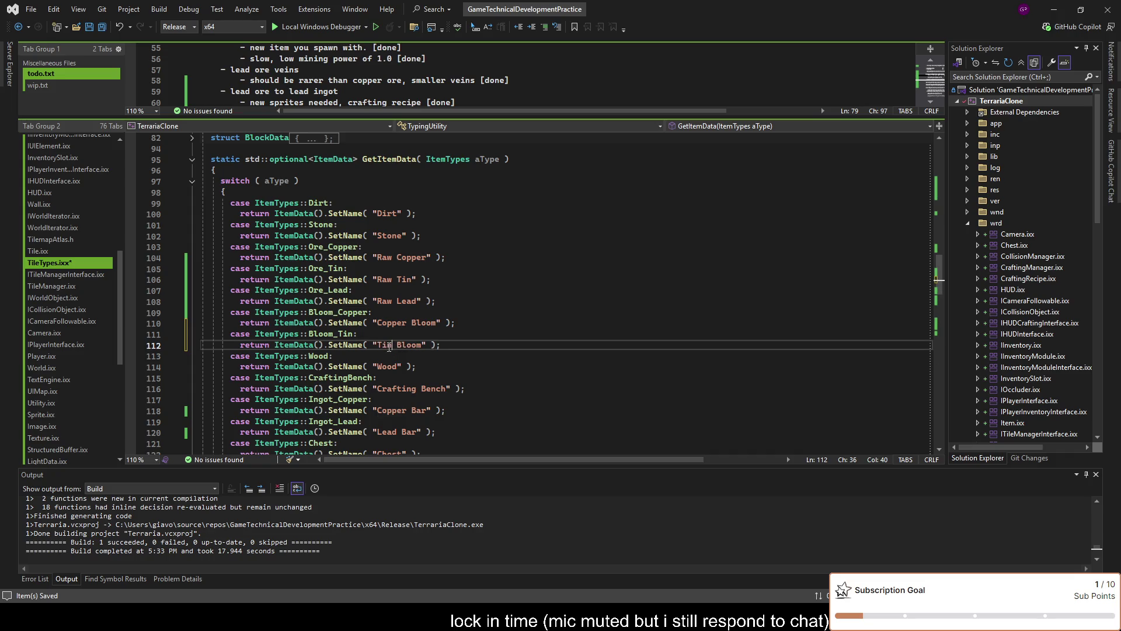
Duplicate the Bloom_Tin case with Ctrl+D as Bloom_Lead named "Lead Bloom"
{"action": "left_click_drag", "start_coordinate": [490, 349], "coordinate": [502, 323]}
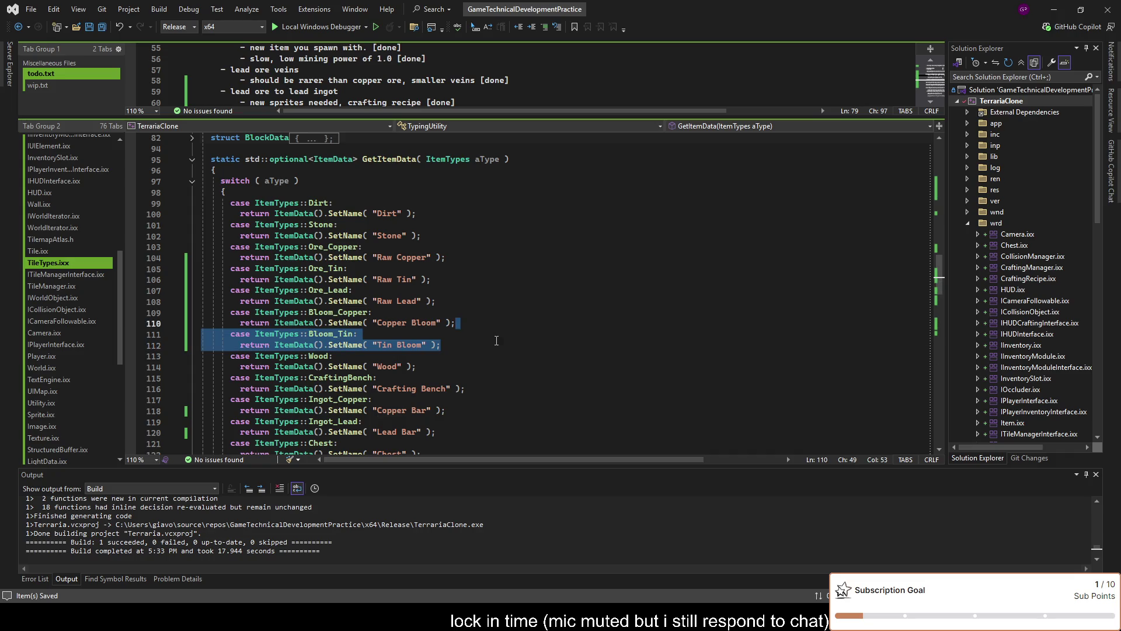
{"action": "key", "text": "ctrl+d"}
{"action": "scroll", "coordinate": [380, 331], "scroll_direction": "down", "scroll_amount": 1}
{"action": "left_click", "coordinate": [352, 327]}
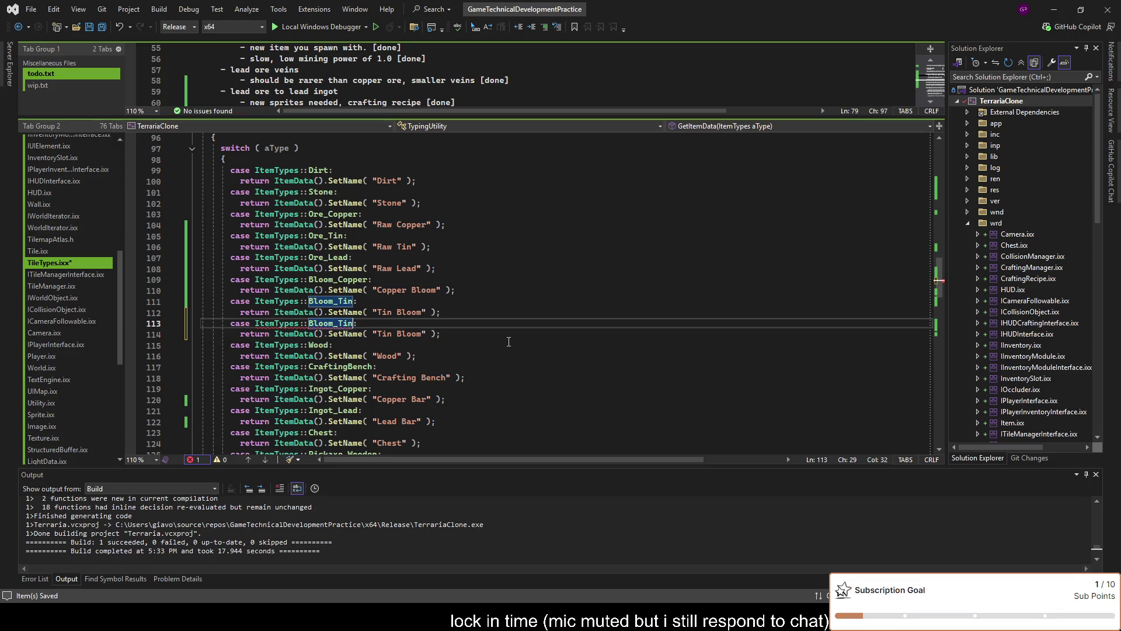
{"action": "key", "text": "BackSpace"}
{"action": "key", "text": "BackSpace"}
{"action": "key", "text": "BackSpace"}
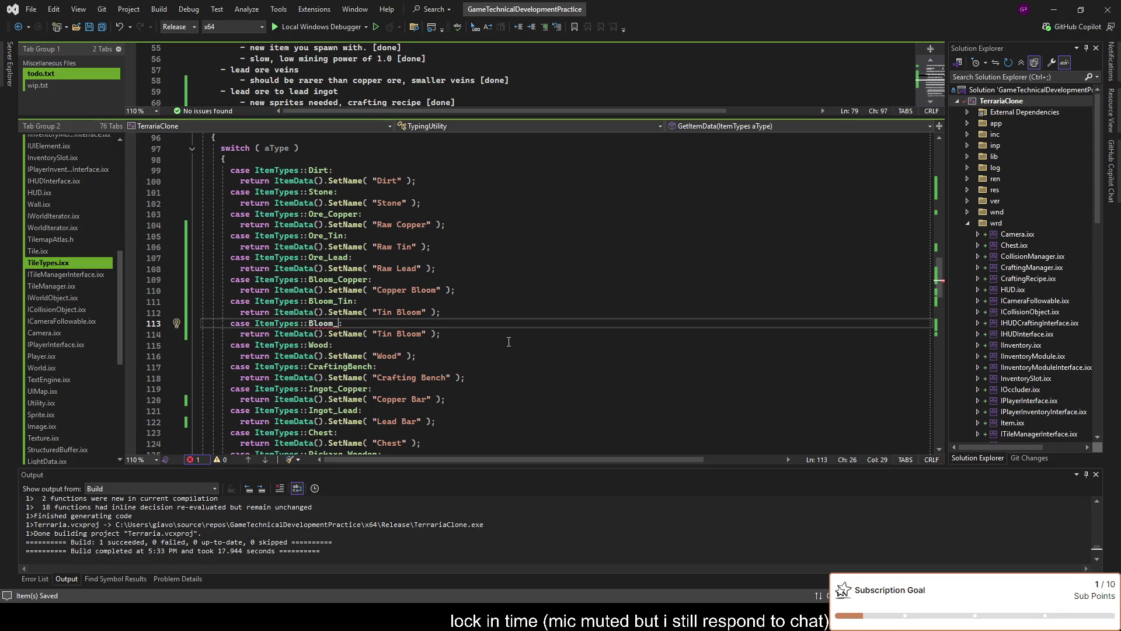
{"action": "type", "text": "Lead"}
{"action": "double_click", "coordinate": [384, 335]}
{"action": "type", "text": "L"}
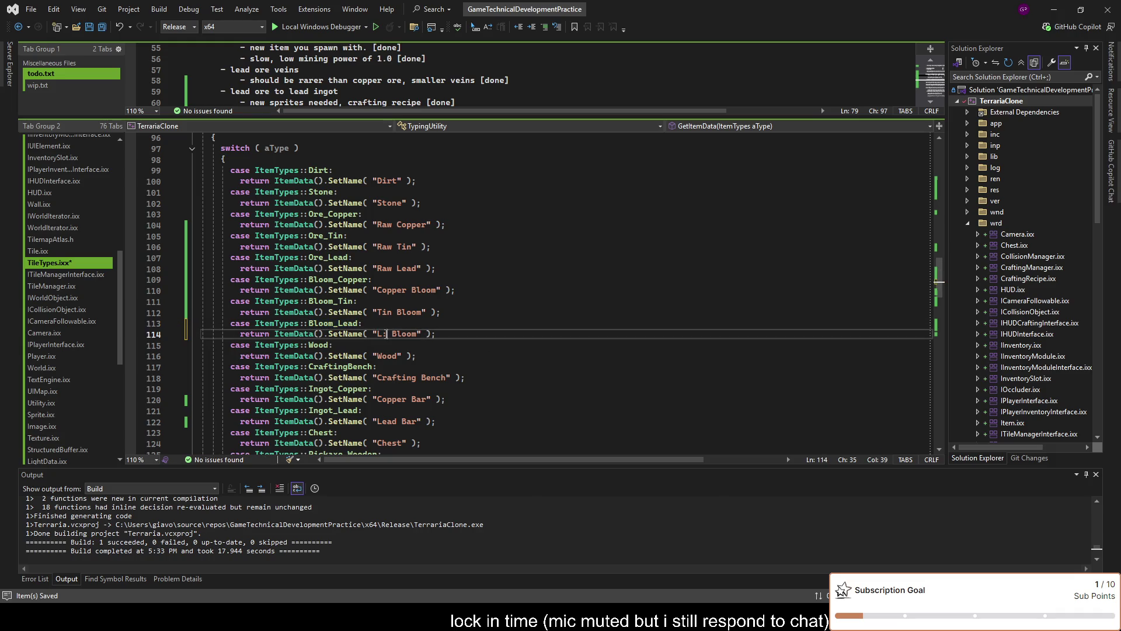
{"action": "type", "text": "ead"}
{"action": "left_click", "coordinate": [568, 338]}
Check the Ingot_Lead and Ingot_Copper cases, then scroll up to the BlockTypes enum
{"action": "scroll", "coordinate": [492, 390], "scroll_direction": "down", "scroll_amount": 1}
{"action": "left_click", "coordinate": [502, 378]}
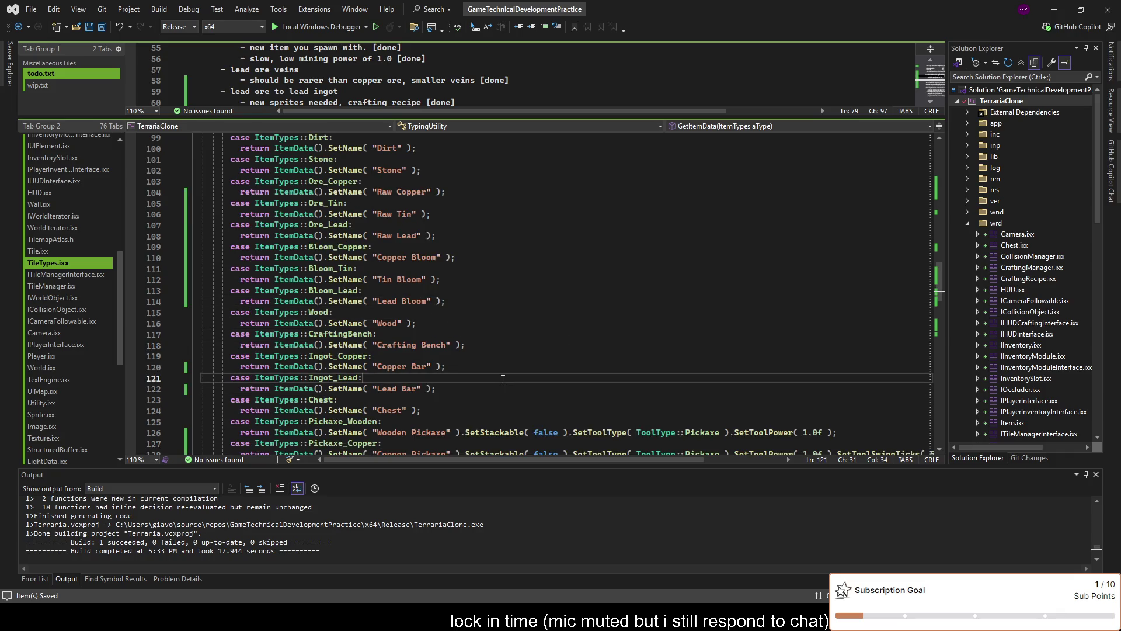
{"action": "left_click", "coordinate": [514, 367]}
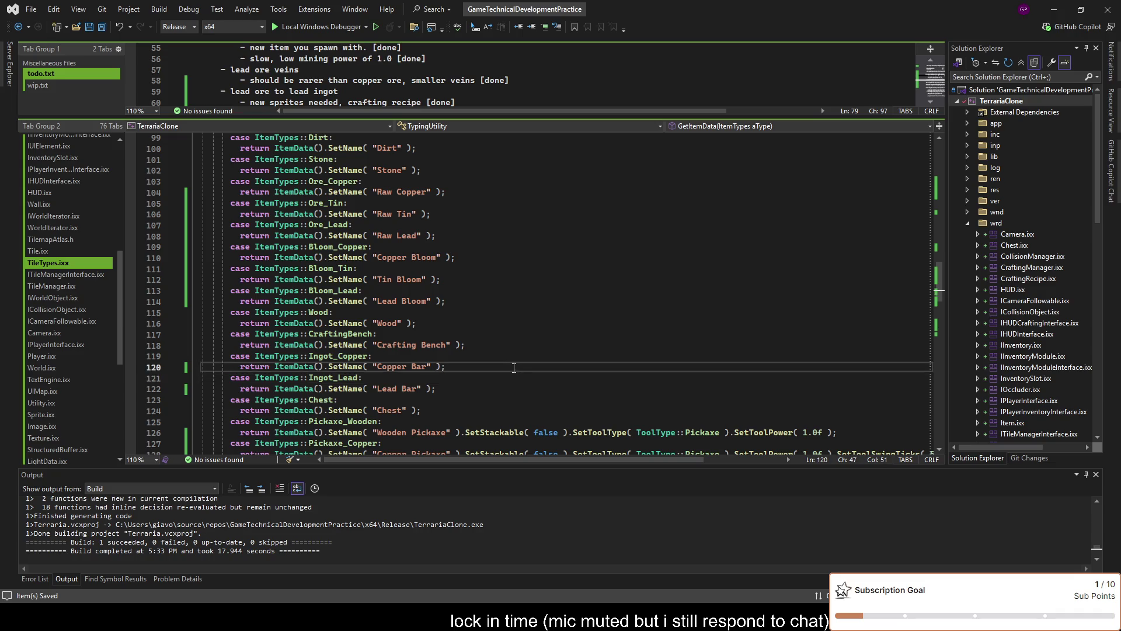
{"action": "scroll", "coordinate": [515, 366], "scroll_direction": "up", "scroll_amount": 5}
{"action": "scroll", "coordinate": [520, 361], "scroll_direction": "down", "scroll_amount": 1}
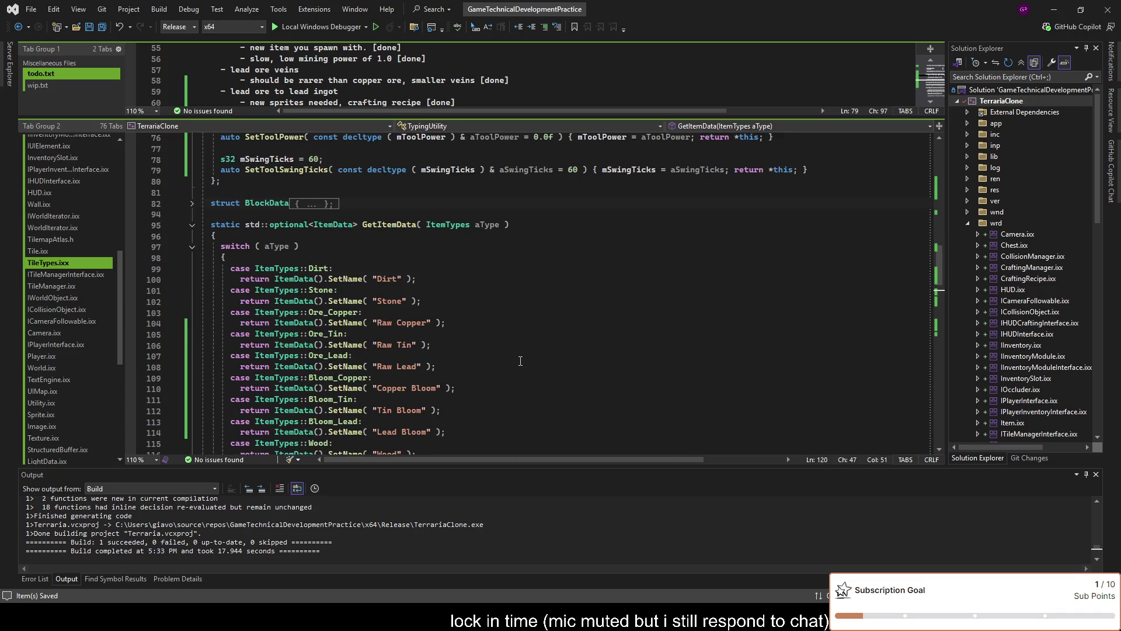
{"action": "scroll", "coordinate": [557, 349], "scroll_direction": "up", "scroll_amount": 2}
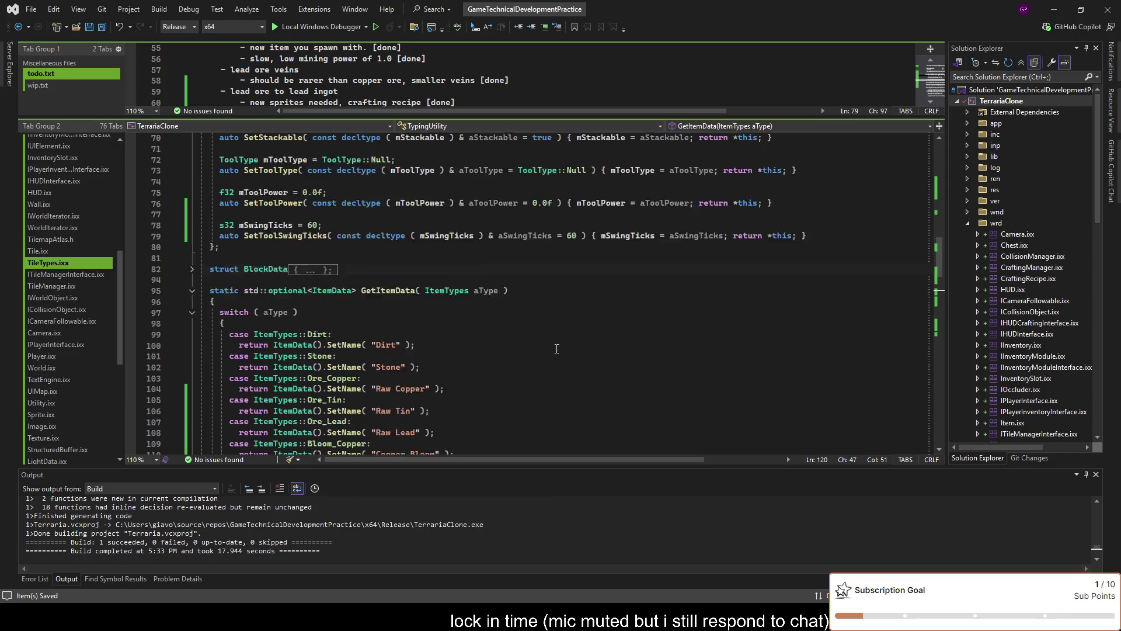
{"action": "scroll", "coordinate": [557, 349], "scroll_direction": "up", "scroll_amount": 10}
{"action": "scroll", "coordinate": [444, 362], "scroll_direction": "up", "scroll_amount": 6}
{"action": "scroll", "coordinate": [427, 365], "scroll_direction": "up", "scroll_amount": 2}
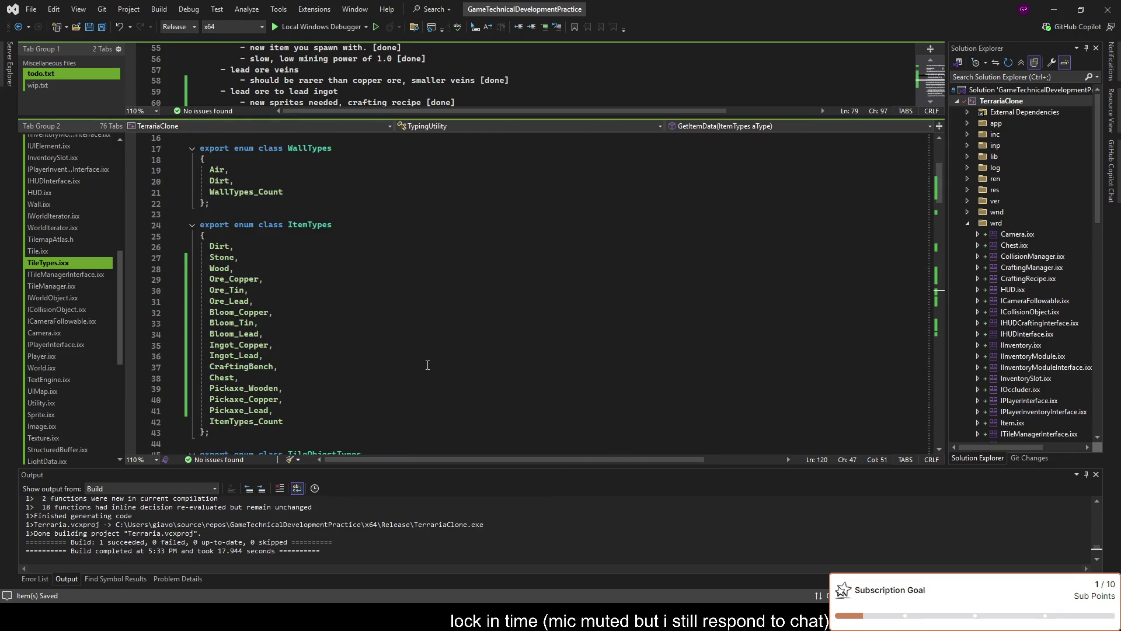
{"action": "scroll", "coordinate": [428, 365], "scroll_direction": "up", "scroll_amount": 5}
Add Ore_Tin after Ore_Copper in BlockTypes, save, and switch to Item.ixx's sprite code
{"action": "left_click", "coordinate": [415, 280]}
{"action": "left_click", "coordinate": [417, 247]}
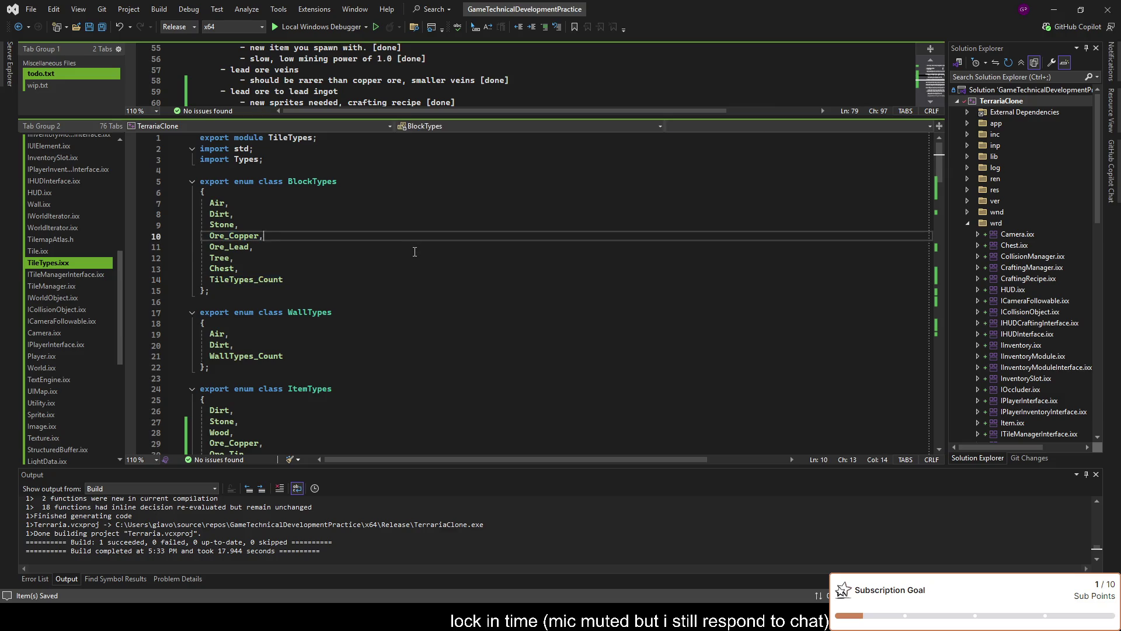
{"action": "key", "text": "ctrl+Return"}
{"action": "type", "text": "Ore_Tin,"}
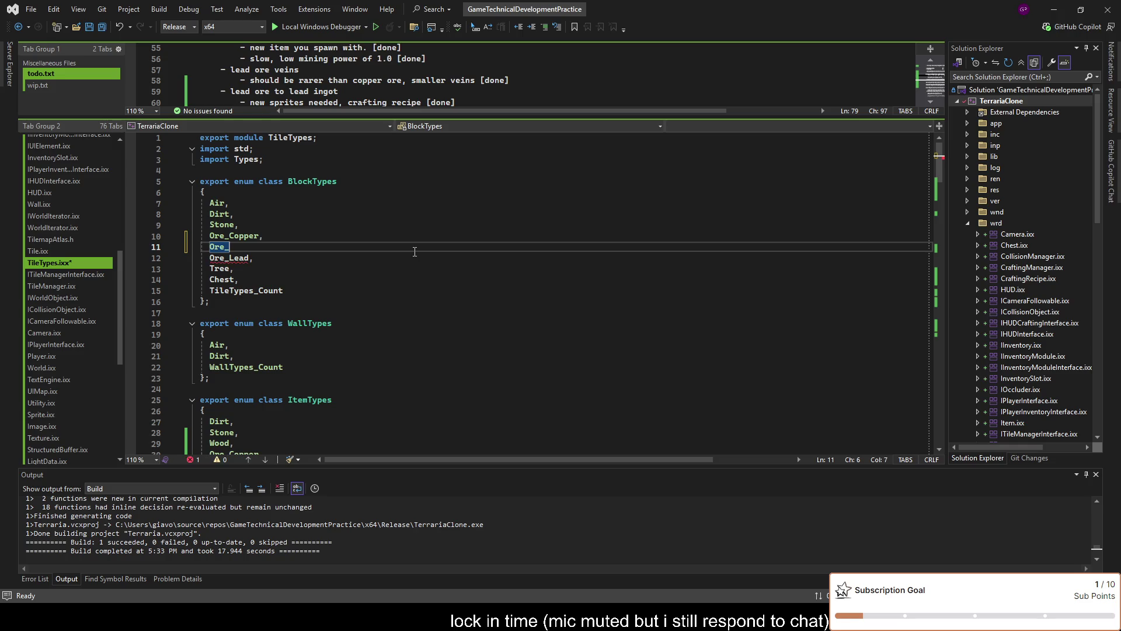
{"action": "key", "text": "ctrl+s"}
{"action": "scroll", "coordinate": [63, 204], "scroll_direction": "up", "scroll_amount": 9}
{"action": "left_click", "coordinate": [59, 150]}
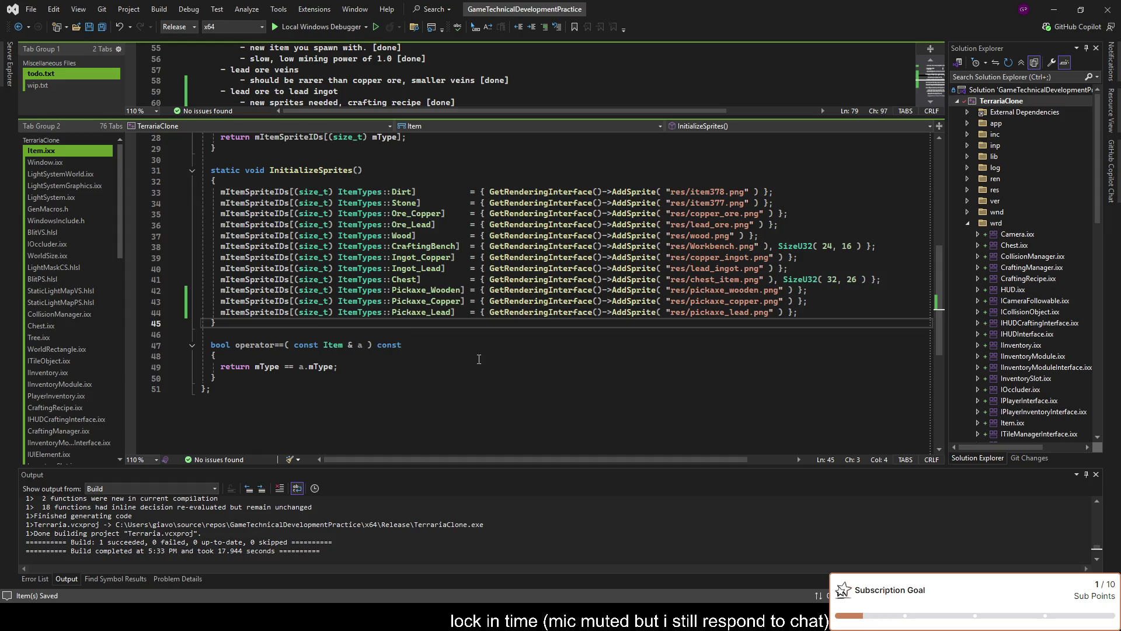
{"action": "scroll", "coordinate": [479, 359], "scroll_direction": "up", "scroll_amount": 2}
{"action": "left_click", "coordinate": [870, 376]}
{"action": "left_click", "coordinate": [815, 298]}
{"action": "left_click", "coordinate": [829, 379]}
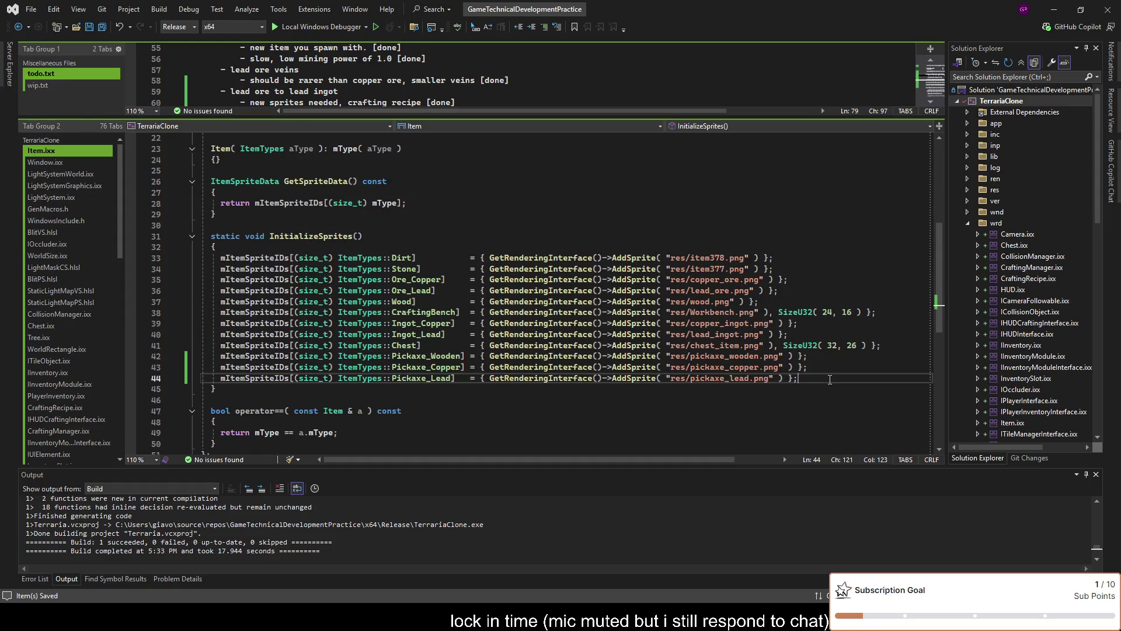
{"action": "key", "text": "Up"}
{"action": "key", "text": "Up"}
{"action": "key", "text": "Down"}
{"action": "key", "text": "Down"}
{"action": "left_click", "coordinate": [816, 290]}
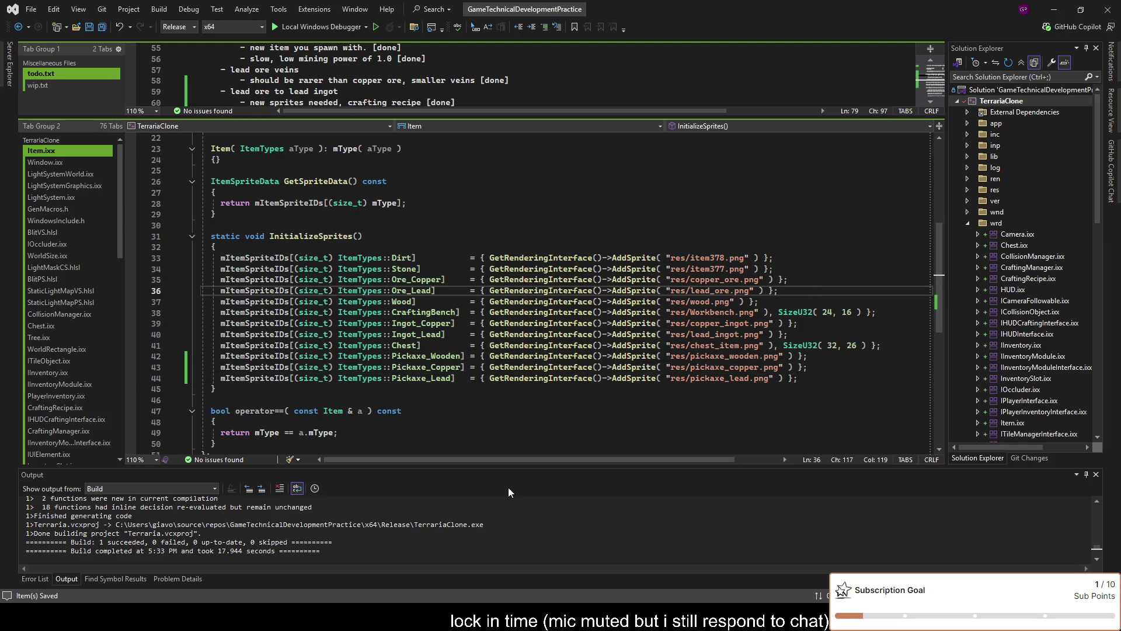
{"action": "key", "text": "alt+Tab"}
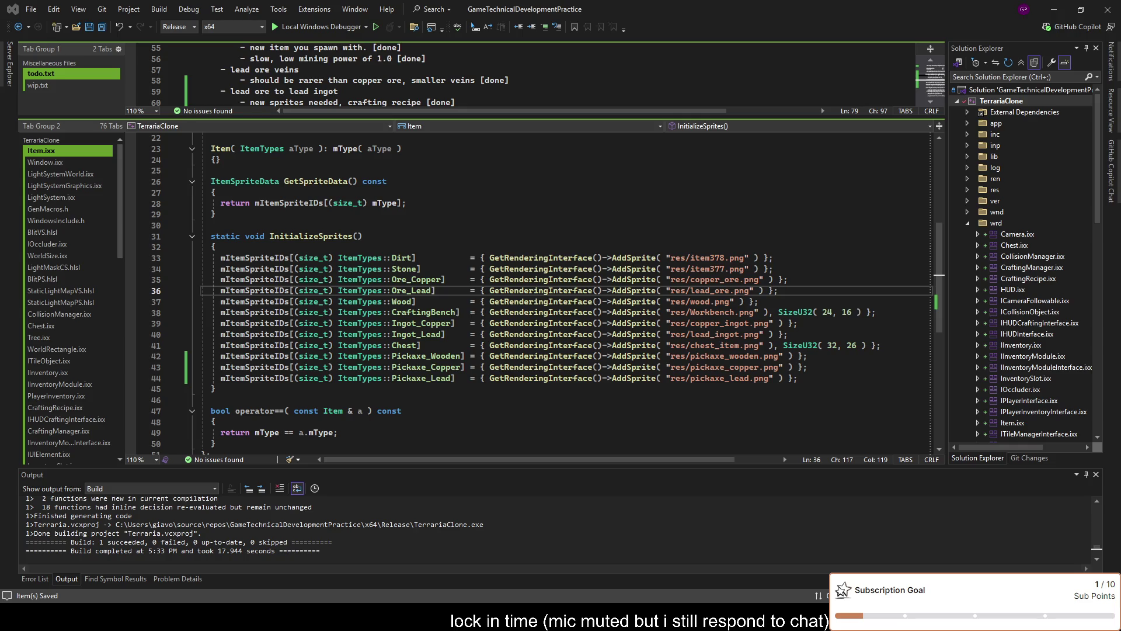
{"action": "left_click", "coordinate": [806, 380]}
{"action": "left_click", "coordinate": [798, 281]}
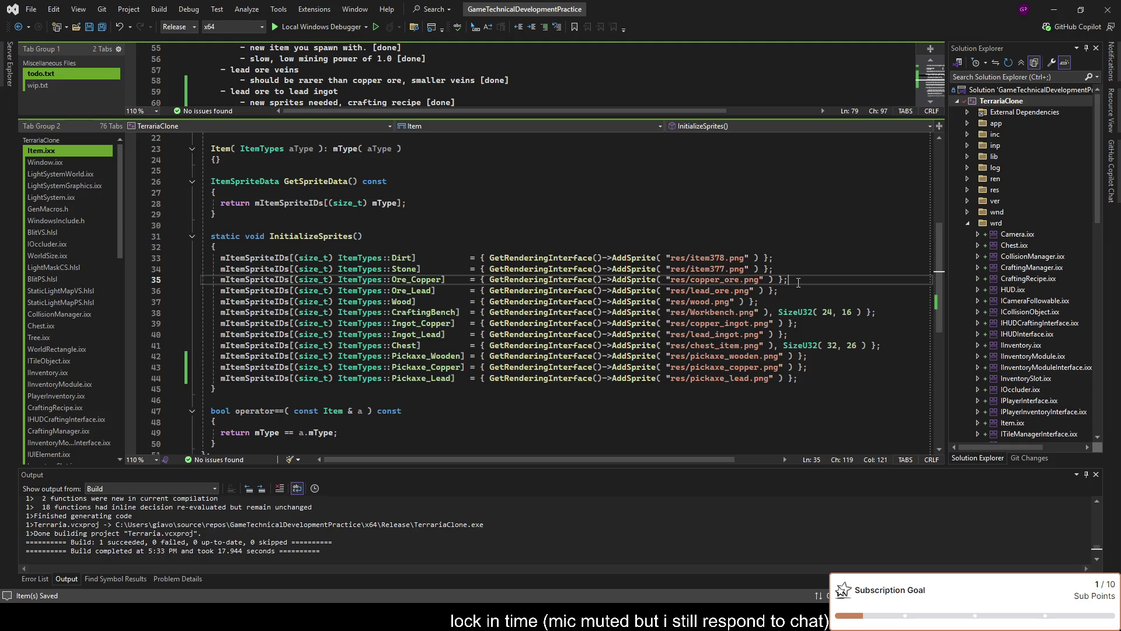
{"action": "left_click", "coordinate": [827, 379]}
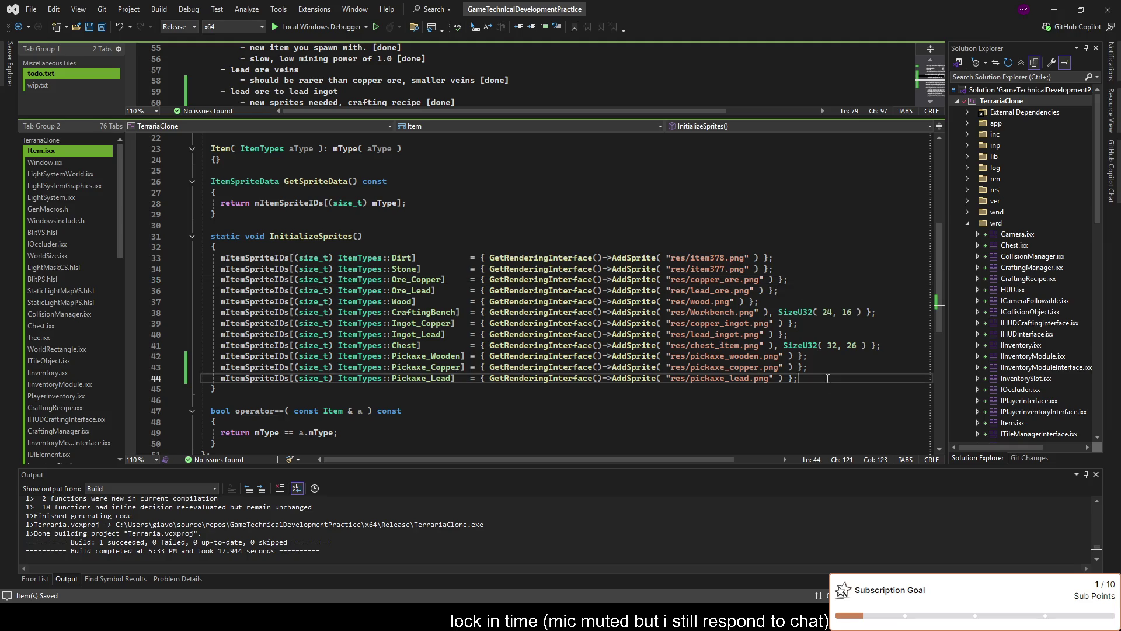
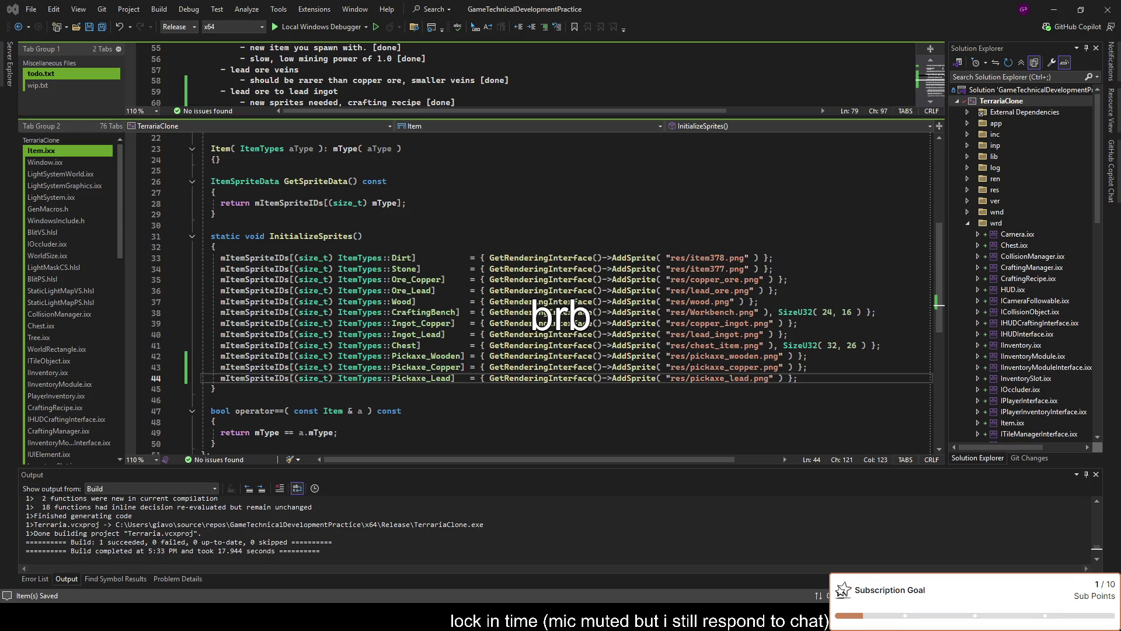
Minimize Visual Studio and bring the Paint.NET sprite sheet to the front
{"action": "left_click", "coordinate": [1054, 12]}
{"action": "key", "text": "alt+Tab"}
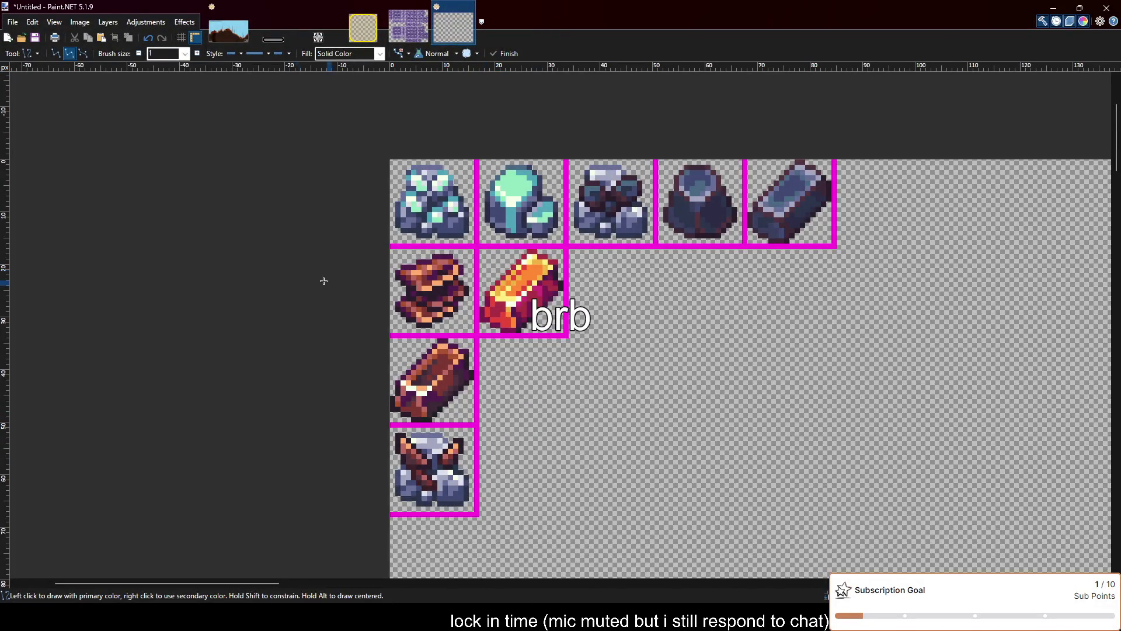
Select the orange ingot's cell, then step back through history to restore the fifth top-row sprite
{"action": "key", "text": "s"}
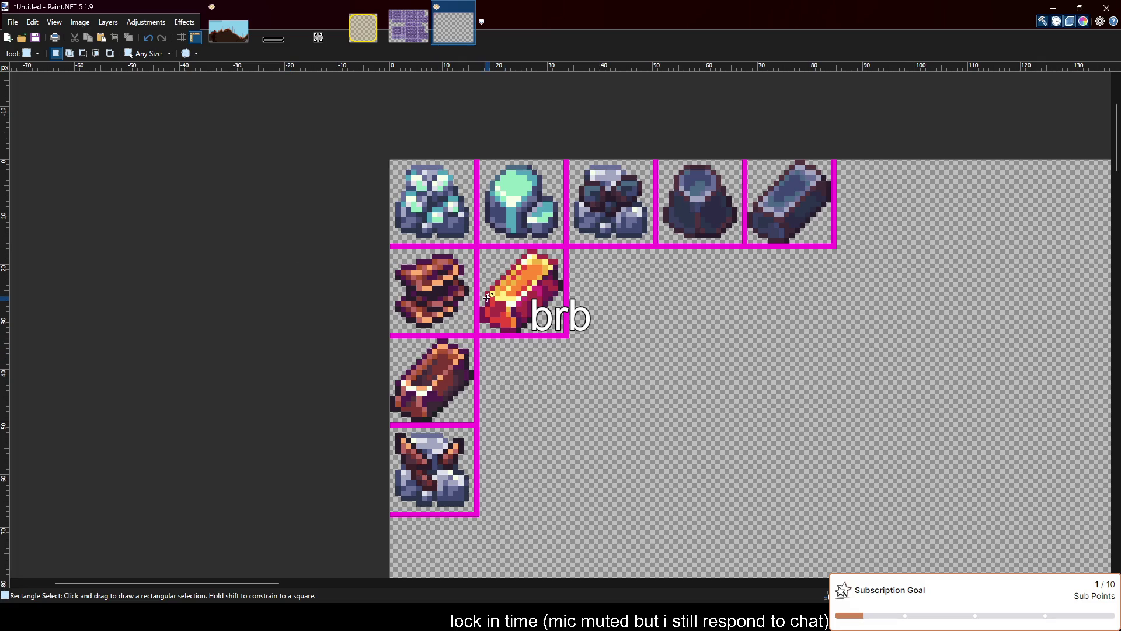
{"action": "scroll", "coordinate": [521, 264], "scroll_direction": "up", "scroll_amount": 2}
{"action": "left_click_drag", "start_coordinate": [467, 248], "coordinate": [584, 361]}
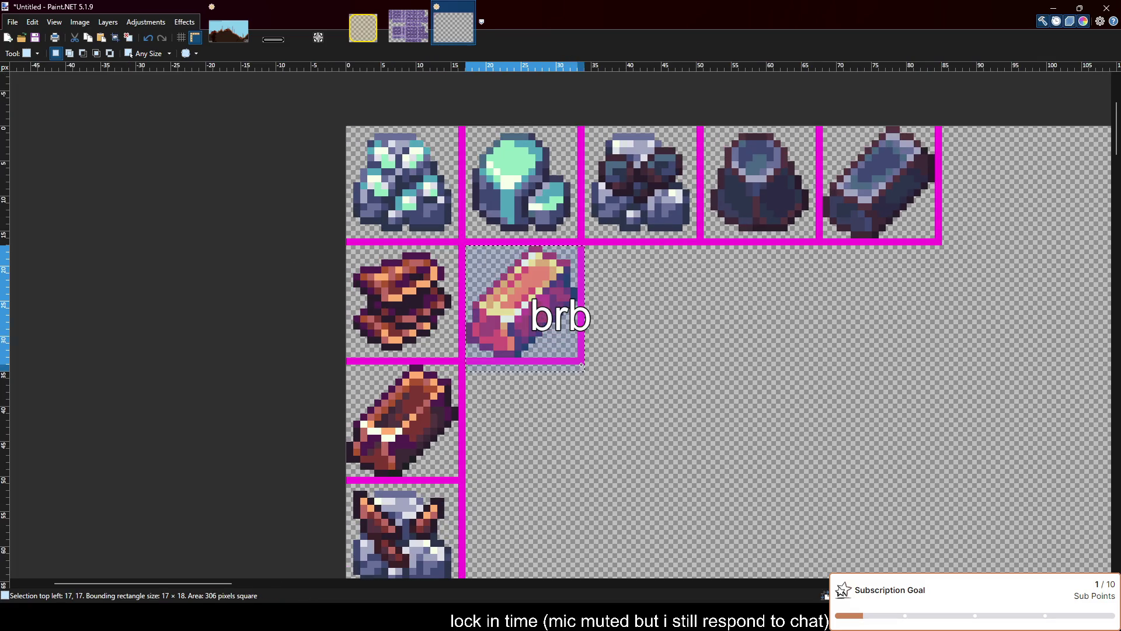
{"action": "left_click", "coordinate": [559, 354]}
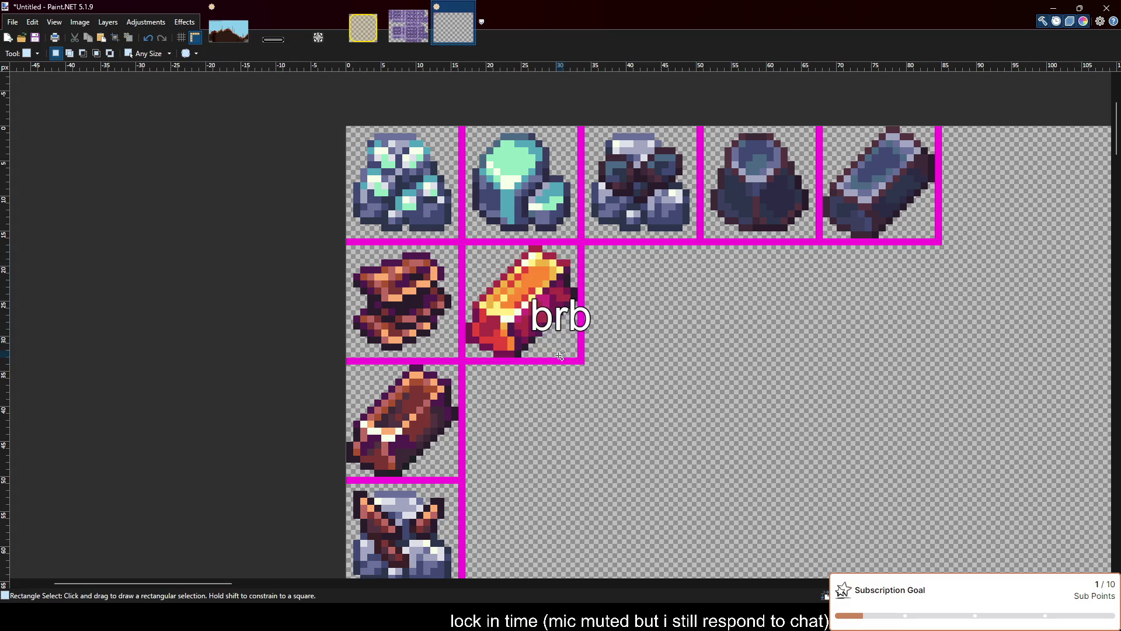
{"action": "key", "text": "ctrl+z"}
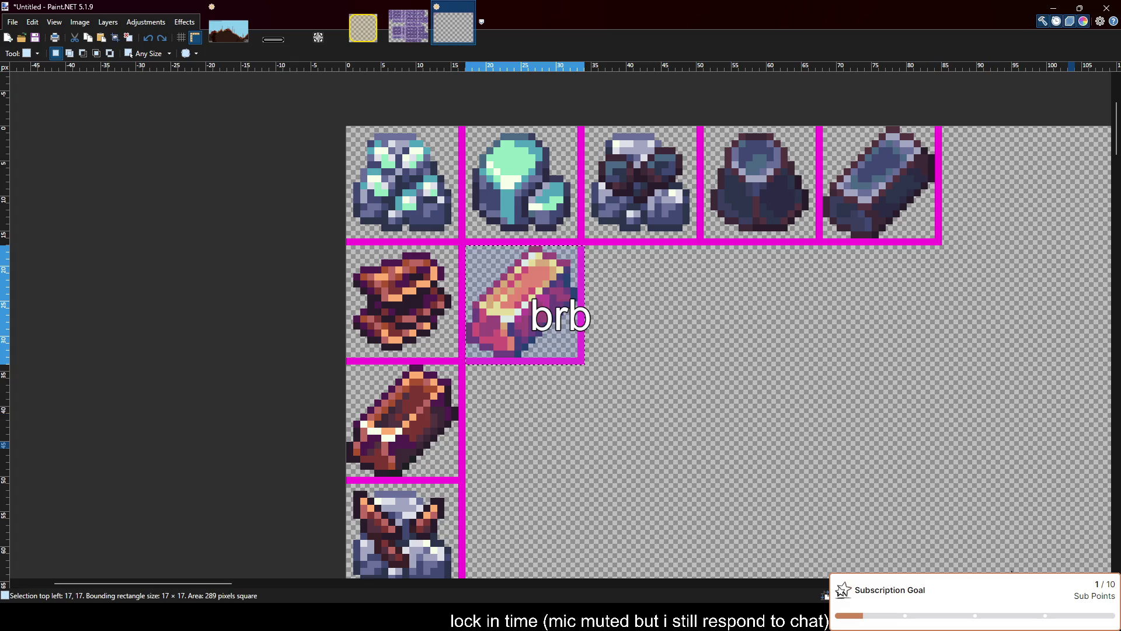
{"action": "key", "text": "ctrl+z"}
{"action": "key", "text": "ctrl+y"}
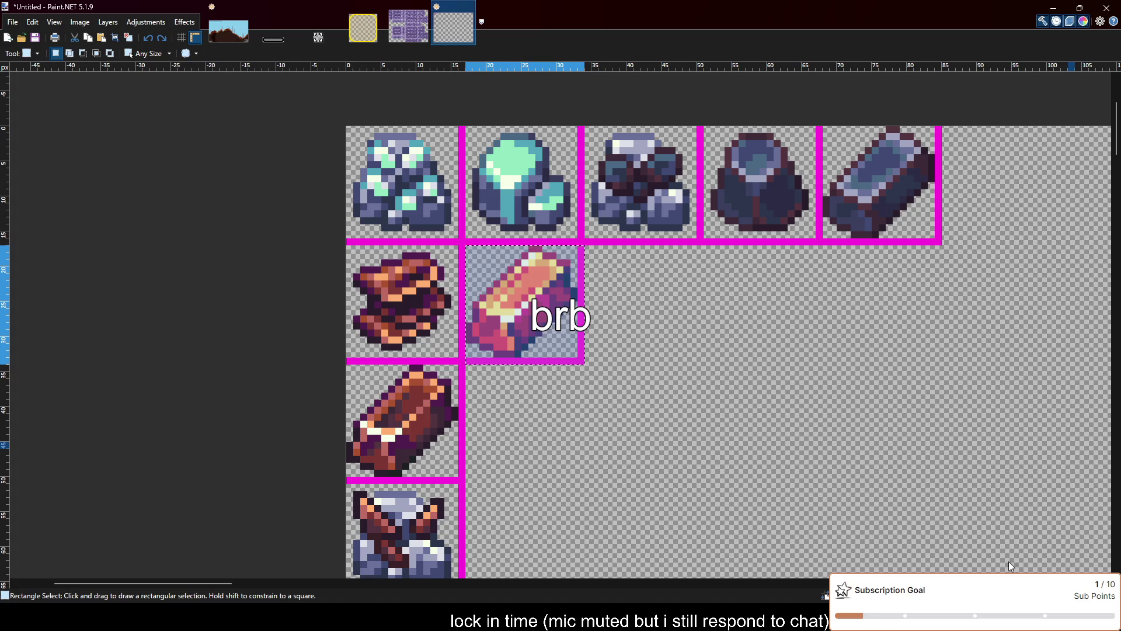
Put the top-right sprite back in place, then select and delete the orange ingot's 17×17 cell
{"action": "scroll", "coordinate": [718, 357], "scroll_direction": "right", "scroll_amount": 2}
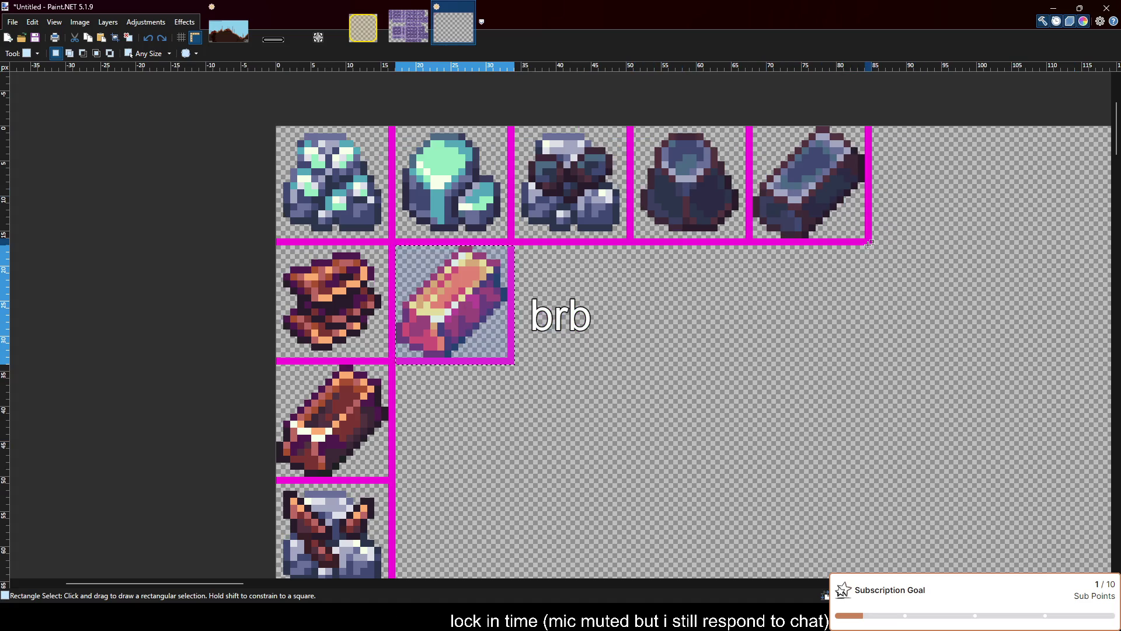
{"action": "left_click_drag", "start_coordinate": [872, 245], "coordinate": [753, 126]}
{"action": "key", "text": "Delete"}
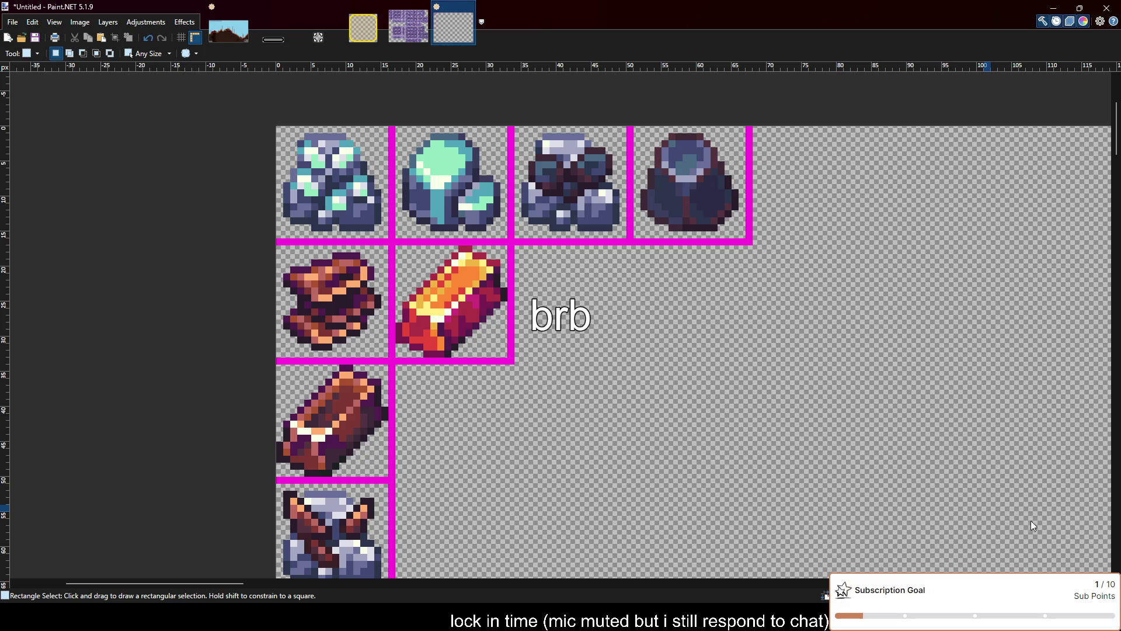
{"action": "key", "text": "ctrl+v"}
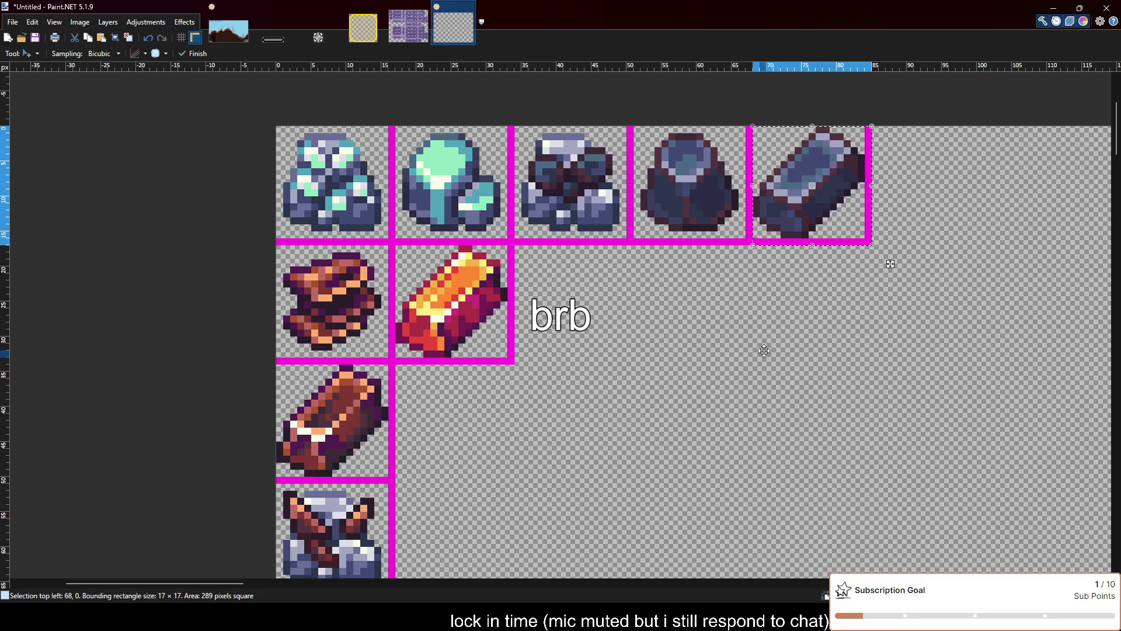
{"action": "key", "text": "s"}
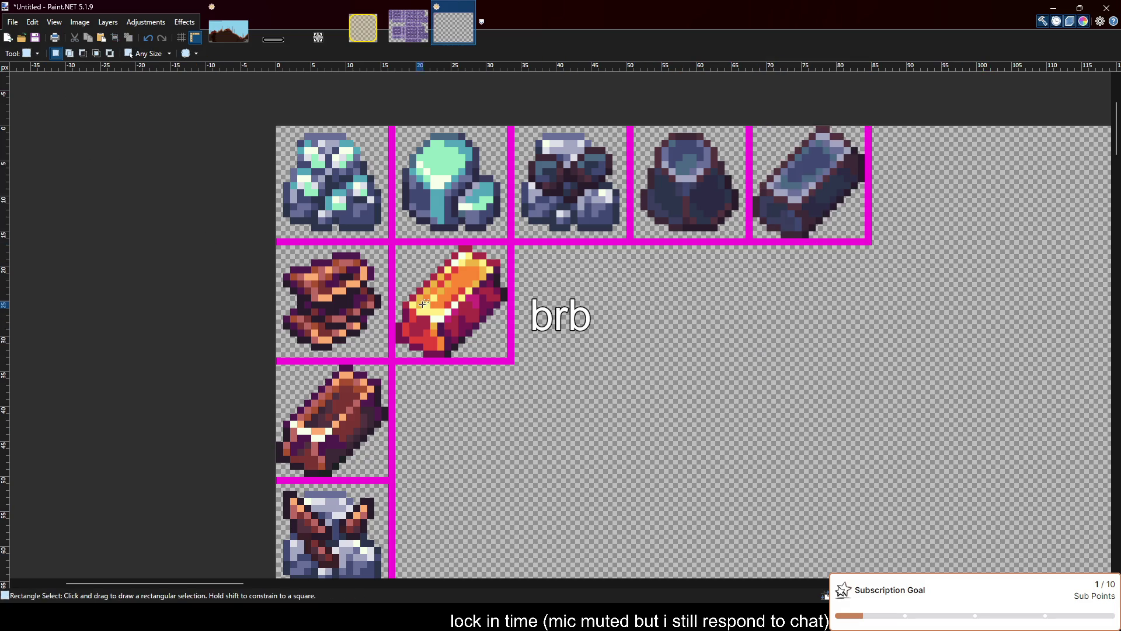
{"action": "left_click_drag", "start_coordinate": [512, 360], "coordinate": [397, 245]}
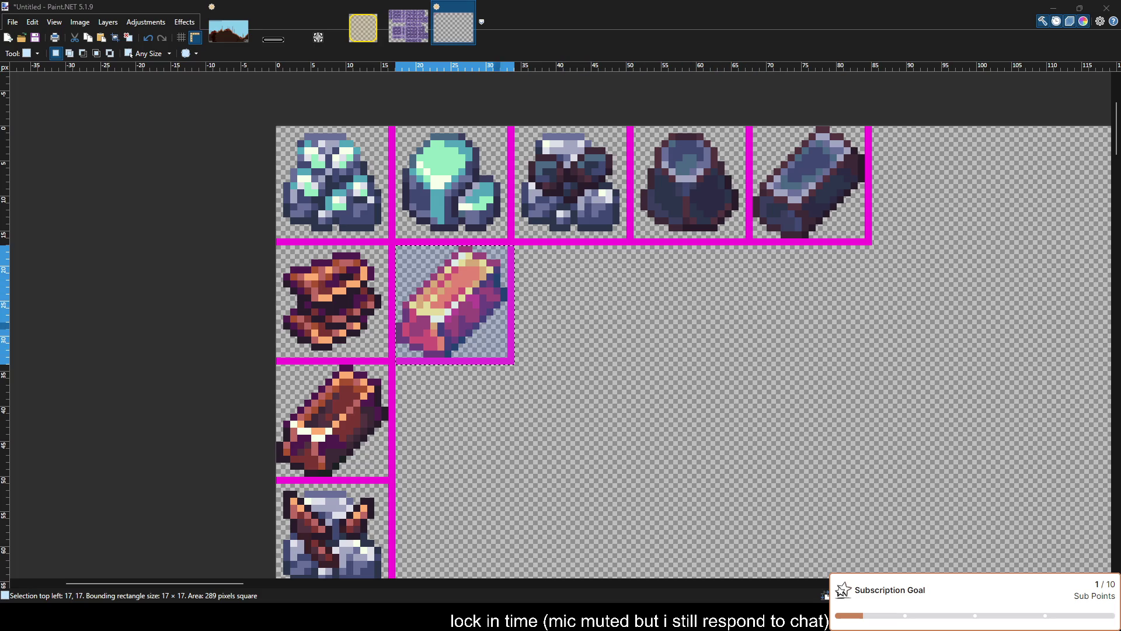
{"action": "key", "text": "Delete"}
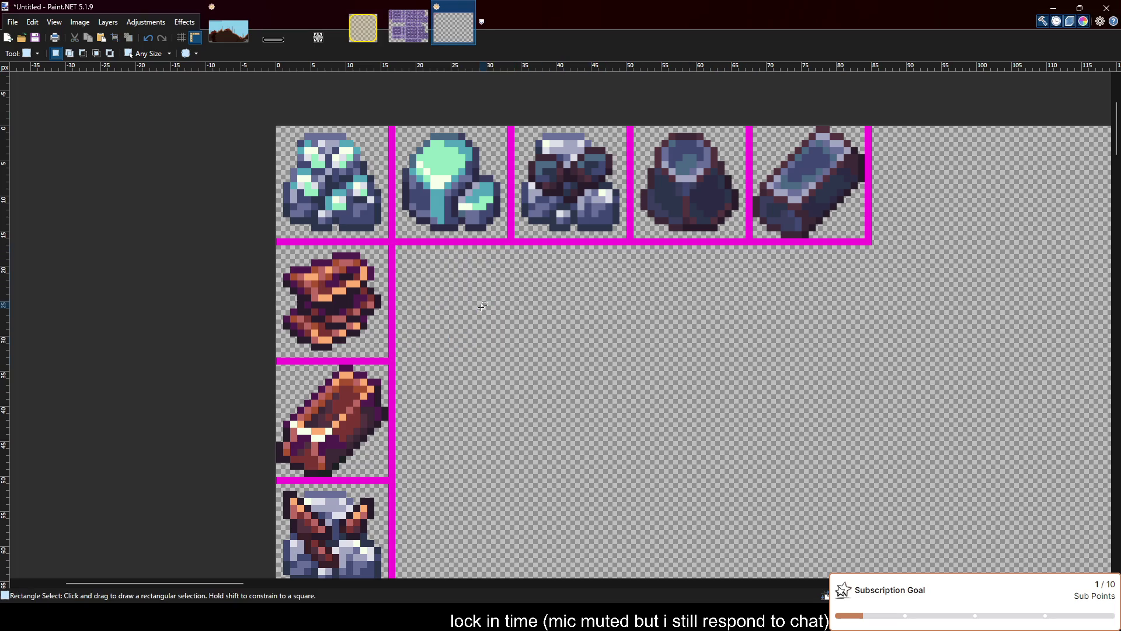
Paste the orange ingot back and set it aside below the grid
{"action": "key", "text": "ctrl+v"}
{"action": "left_click_drag", "start_coordinate": [532, 316], "coordinate": [737, 516]}
{"action": "scroll", "coordinate": [736, 516], "scroll_direction": "down", "scroll_amount": 2}
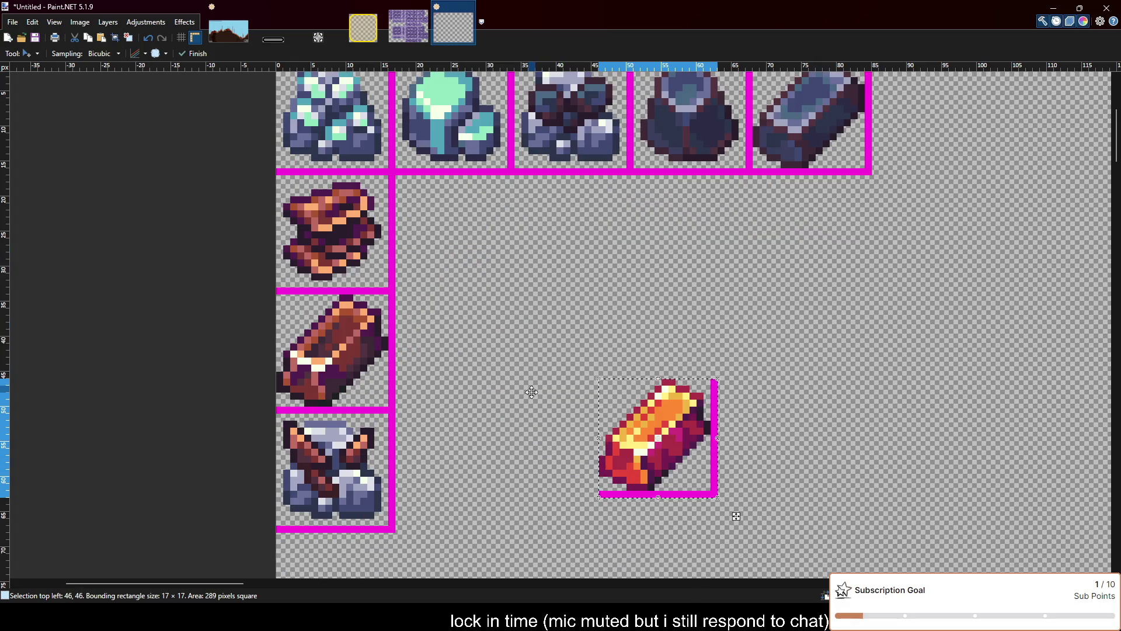
{"action": "scroll", "coordinate": [132, 170], "scroll_direction": "up", "scroll_amount": 2}
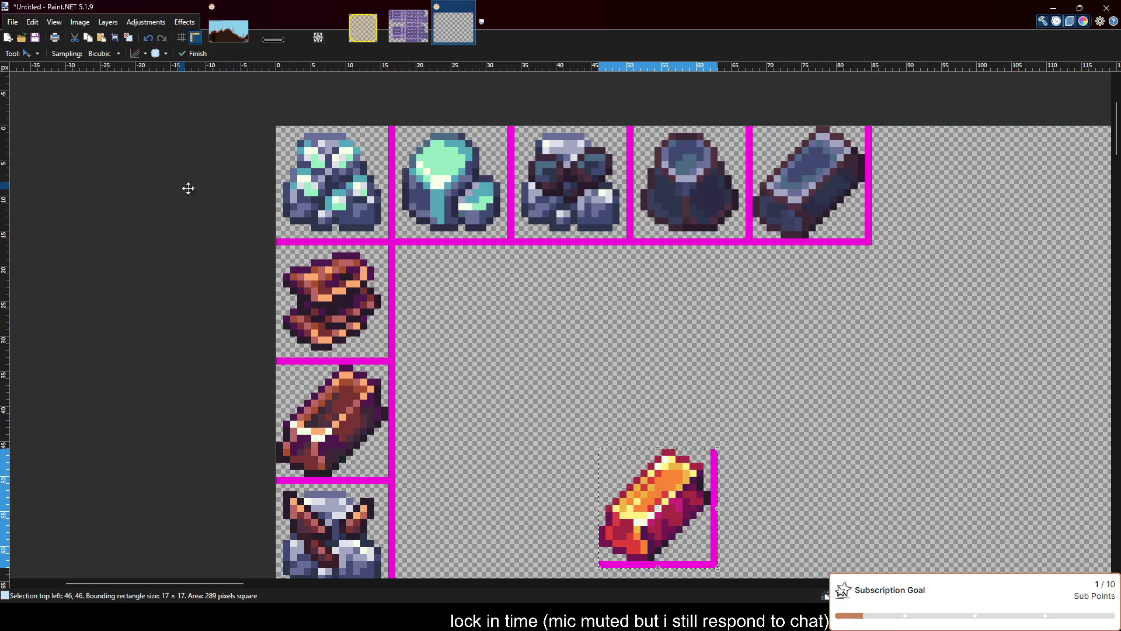
{"action": "key", "text": "s"}
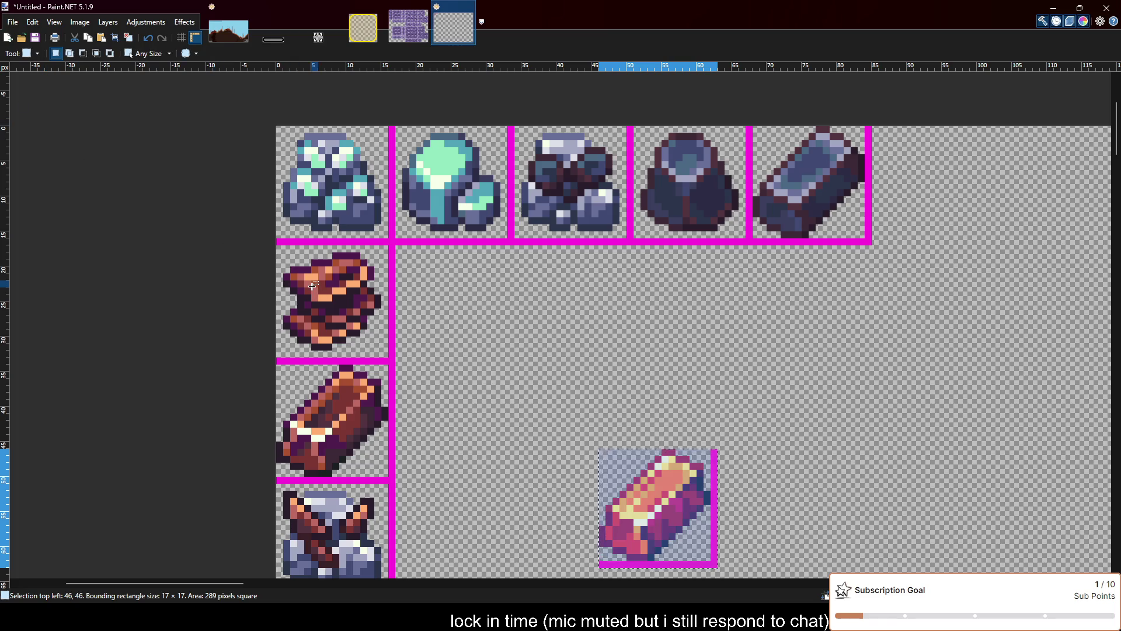
{"action": "key", "text": "ctrl+d"}
Shift the stacked brown ore sprite one cell to the right in row two
{"action": "left_click_drag", "start_coordinate": [281, 247], "coordinate": [392, 362]}
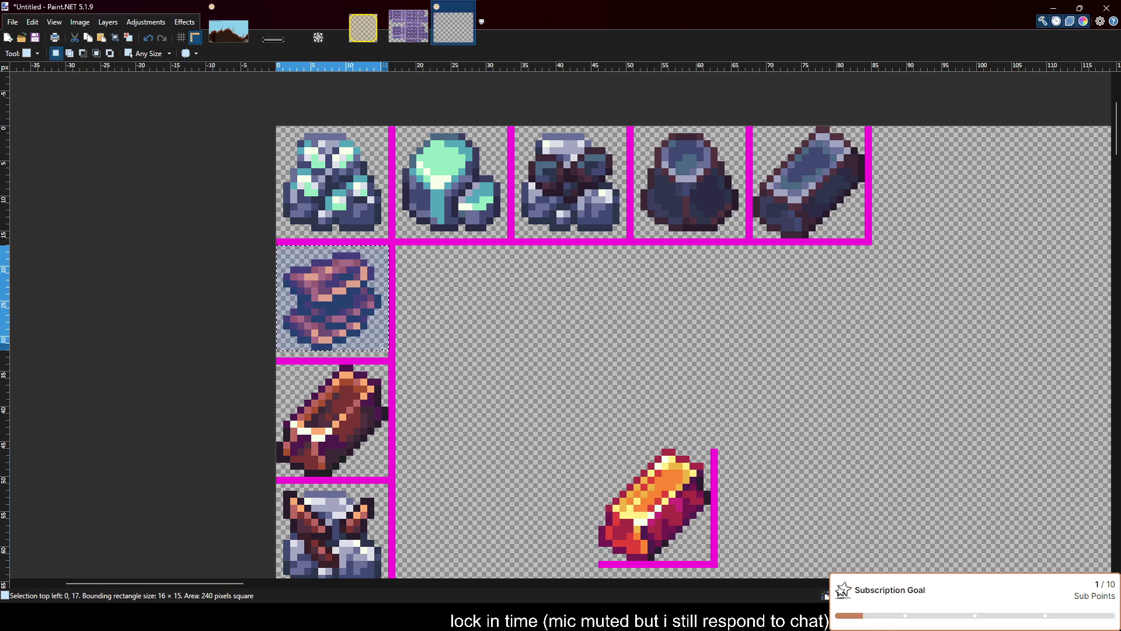
{"action": "key", "text": "ctrl+x"}
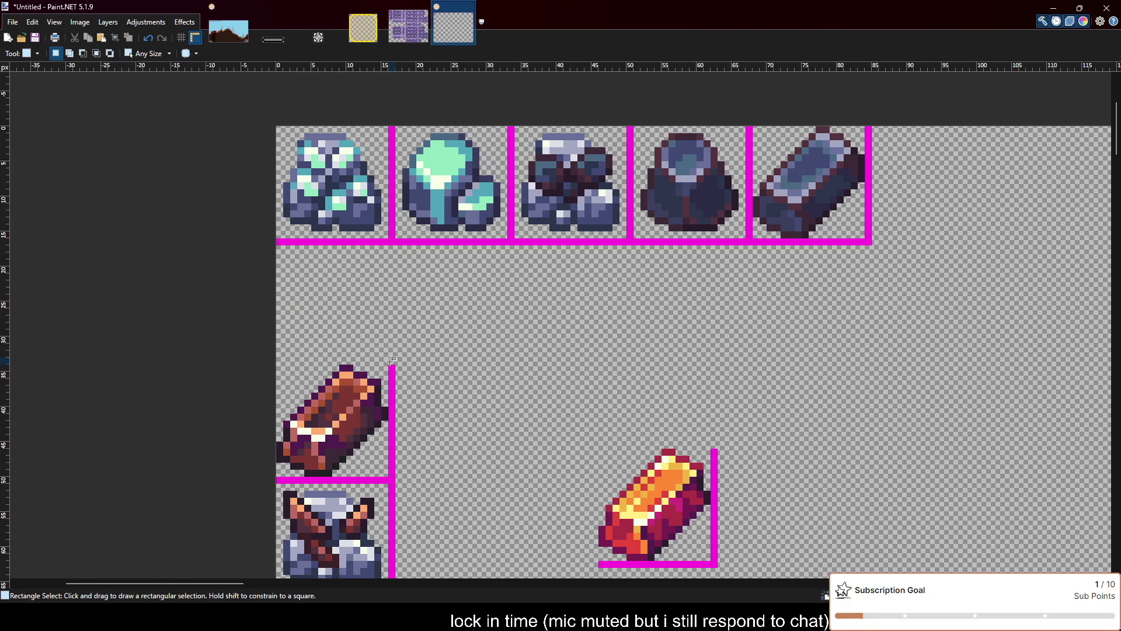
{"action": "key", "text": "ctrl+v"}
{"action": "mouse_move", "coordinate": [376, 328]}
{"action": "left_mouse_down"}
{"action": "mouse_move", "coordinate": [510, 329]}
{"action": "mouse_move", "coordinate": [496, 328]}
{"action": "left_mouse_up"}
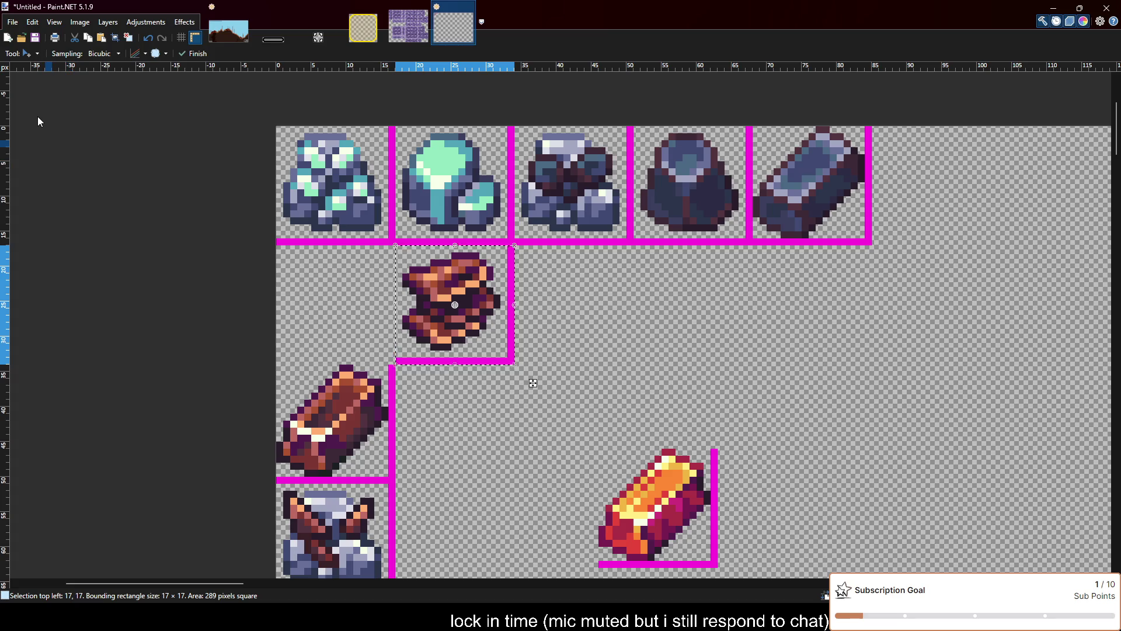
Move the brown bar up into row two, aligned with its cell
{"action": "key", "text": "m"}
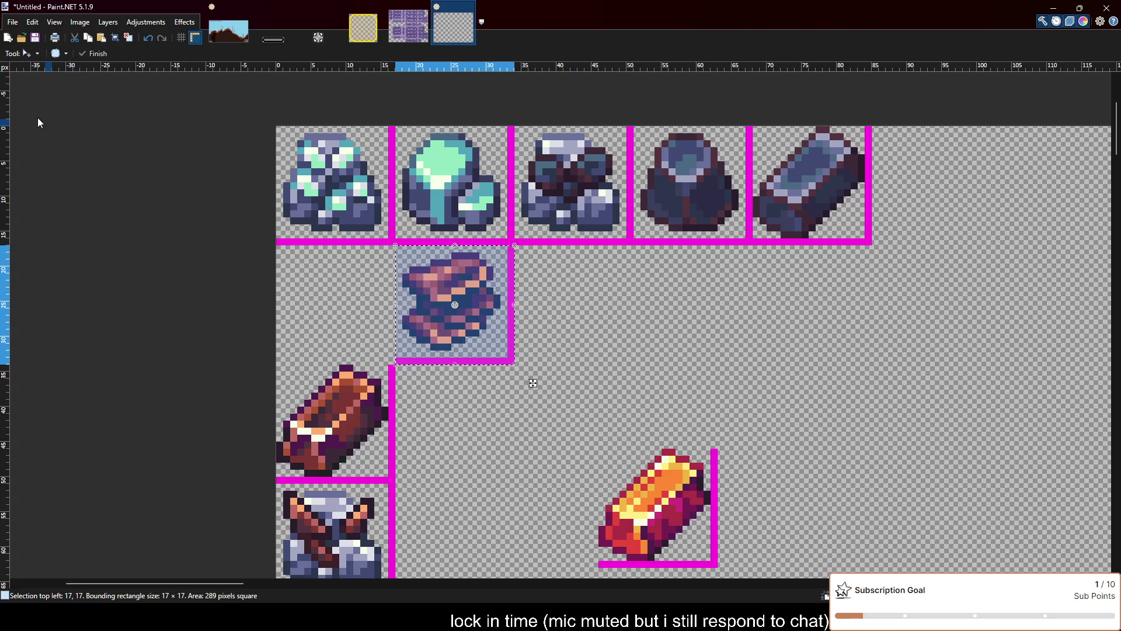
{"action": "left_click_drag", "start_coordinate": [475, 341], "coordinate": [355, 460]}
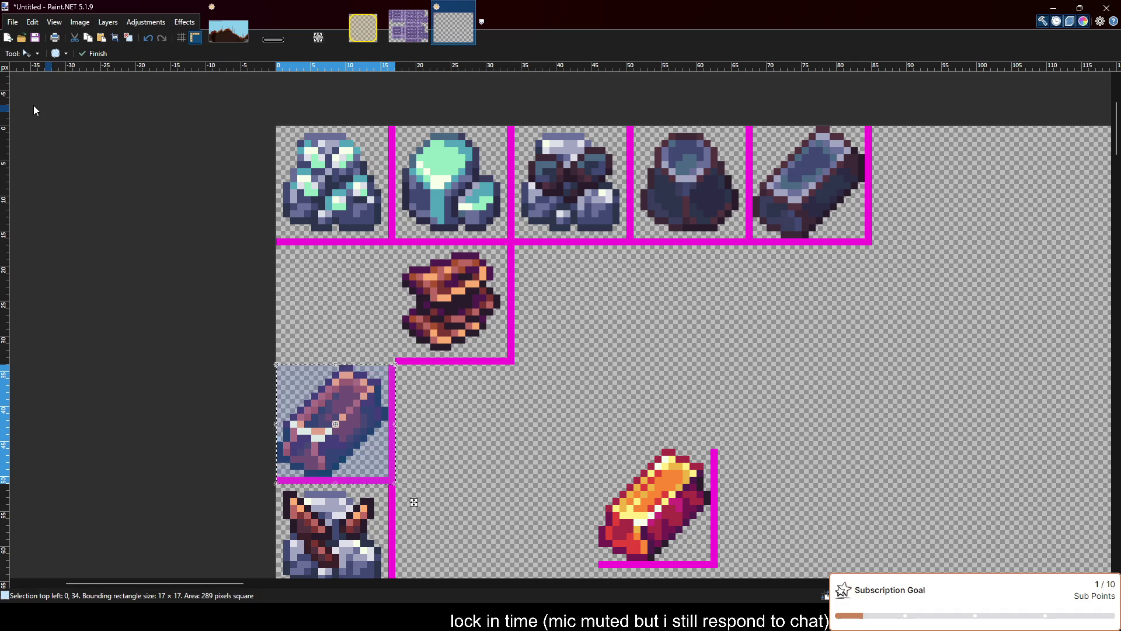
{"action": "key", "text": "m"}
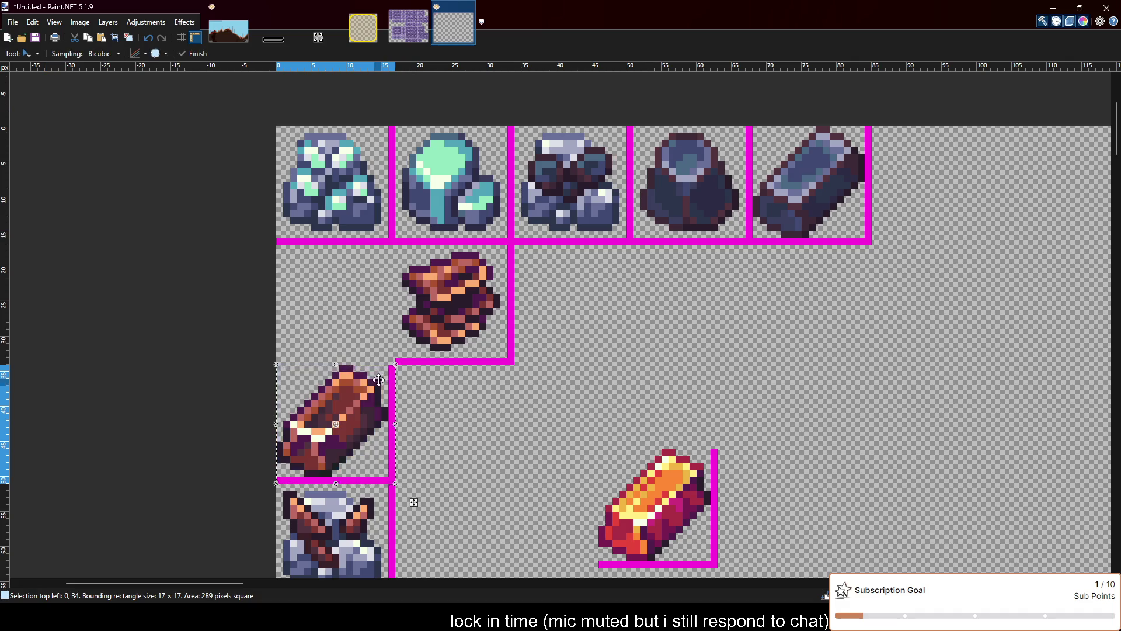
{"action": "mouse_move", "coordinate": [369, 403]}
{"action": "left_mouse_down"}
{"action": "mouse_move", "coordinate": [355, 284]}
{"action": "mouse_move", "coordinate": [369, 285]}
{"action": "left_mouse_up"}
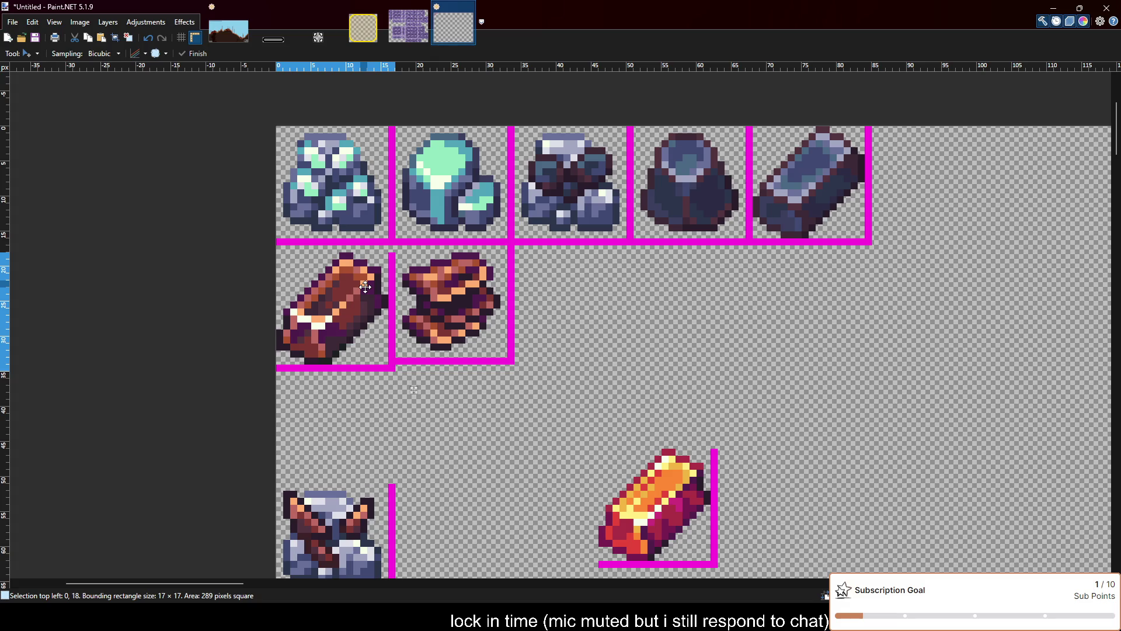
{"action": "key", "text": "m"}
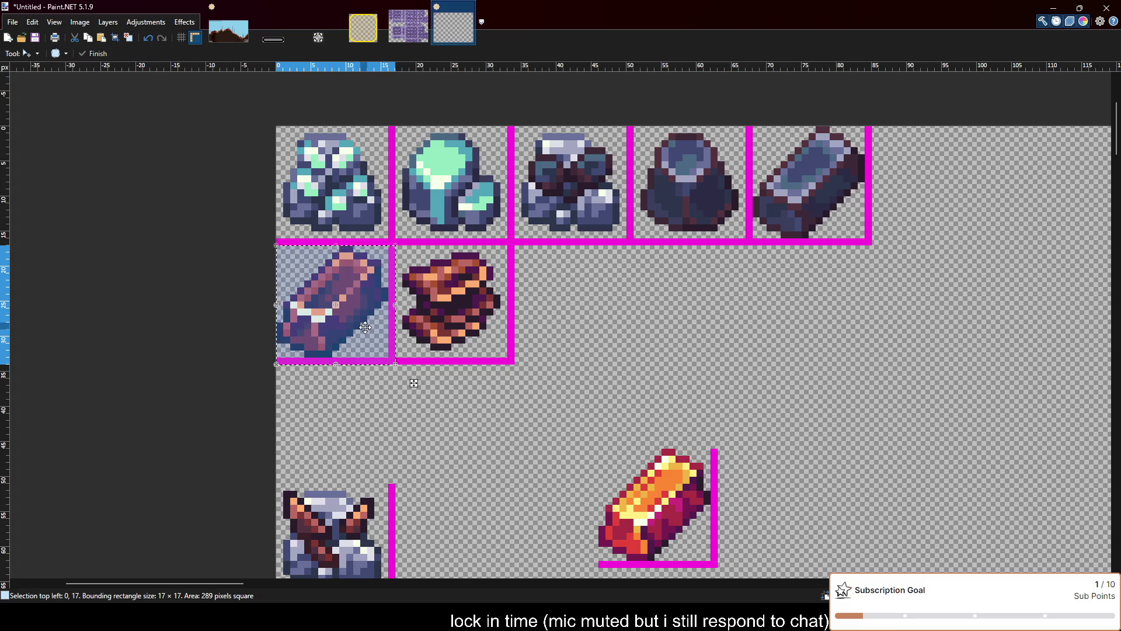
{"action": "key", "text": "m"}
Select the rock-and-pickaxe icon and move it up into row two, closing the gap
{"action": "scroll", "coordinate": [365, 327], "scroll_direction": "down", "scroll_amount": 2}
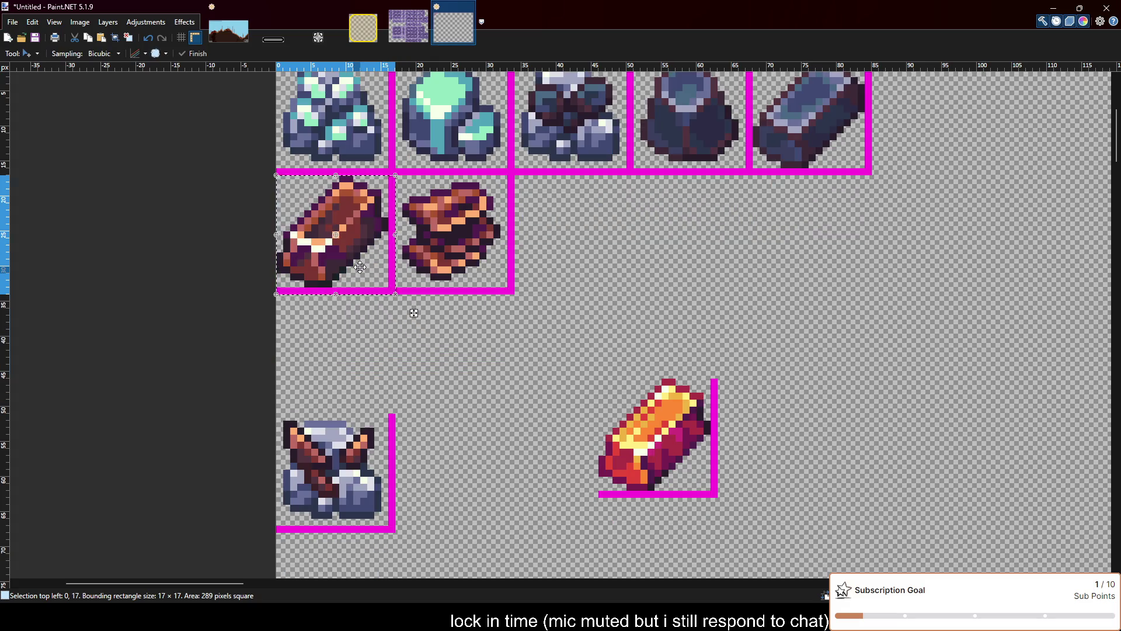
{"action": "key", "text": "m"}
{"action": "left_click_drag", "start_coordinate": [360, 266], "coordinate": [366, 504]}
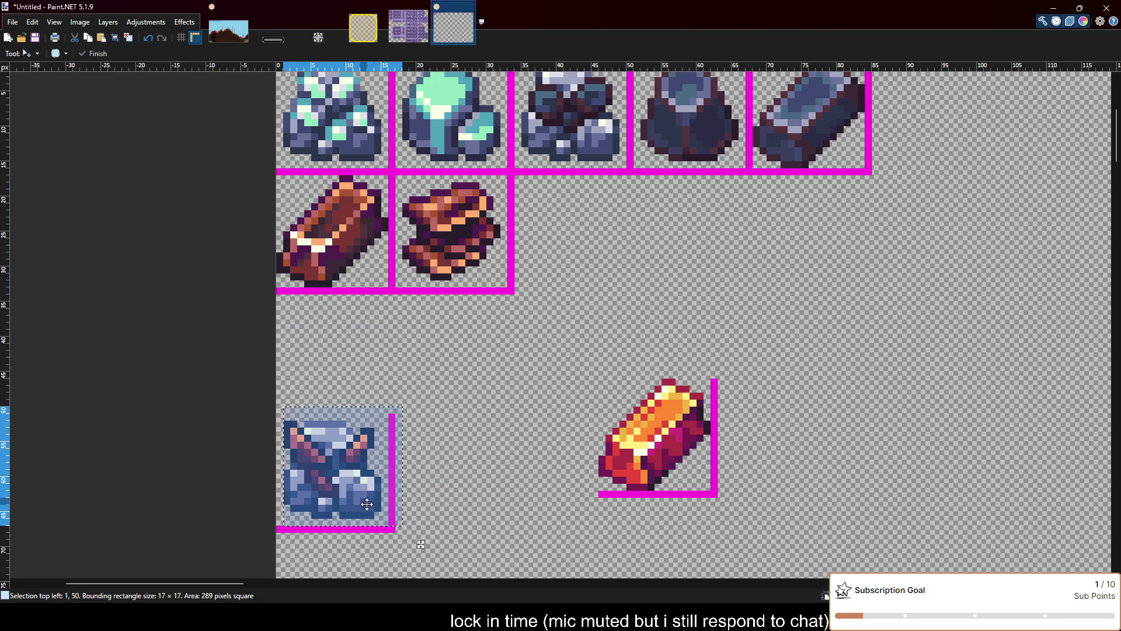
{"action": "key", "text": "Left"}
{"action": "key", "text": "Down"}
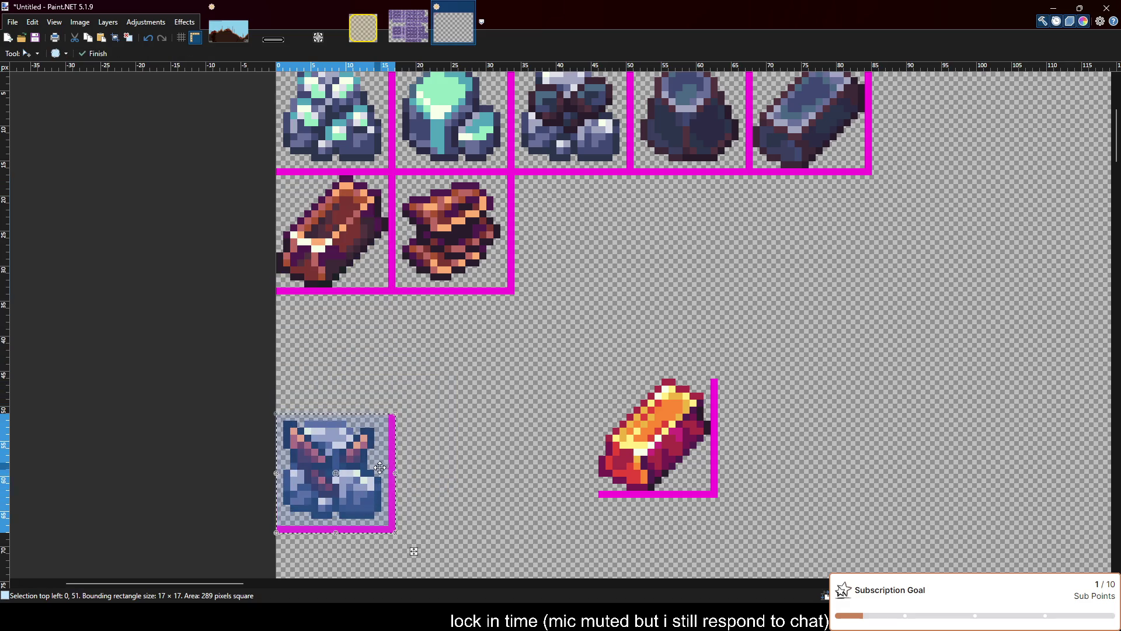
{"action": "mouse_move", "coordinate": [371, 489]}
{"action": "left_mouse_down"}
{"action": "mouse_move", "coordinate": [359, 249]}
{"action": "mouse_move", "coordinate": [618, 264]}
{"action": "mouse_move", "coordinate": [604, 266]}
{"action": "mouse_move", "coordinate": [586, 300]}
{"action": "mouse_move", "coordinate": [348, 531]}
{"action": "left_mouse_up"}
{"action": "key", "text": "m"}
{"action": "key", "text": "m"}
{"action": "key", "text": "m"}
{"action": "left_click_drag", "start_coordinate": [358, 485], "coordinate": [358, 247]}
{"action": "scroll", "coordinate": [435, 386], "scroll_direction": "up", "scroll_amount": 1}
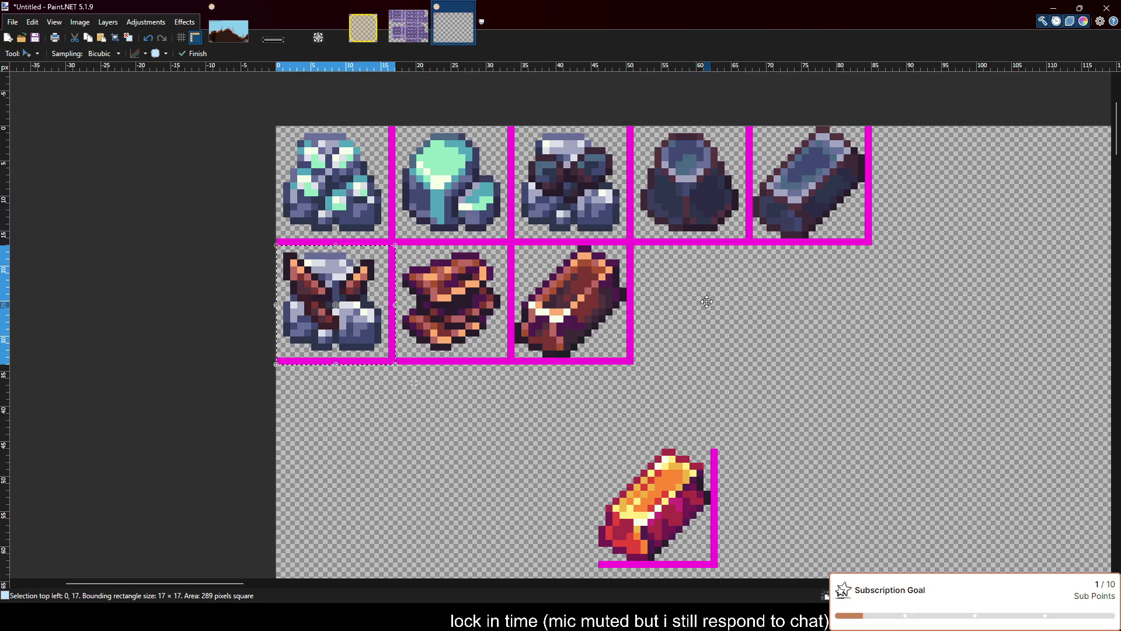
Select the three dark metal sprite cells in the top row and drag them down into a new row
{"action": "key", "text": "m"}
{"action": "left_click_drag", "start_coordinate": [373, 343], "coordinate": [731, 223]}
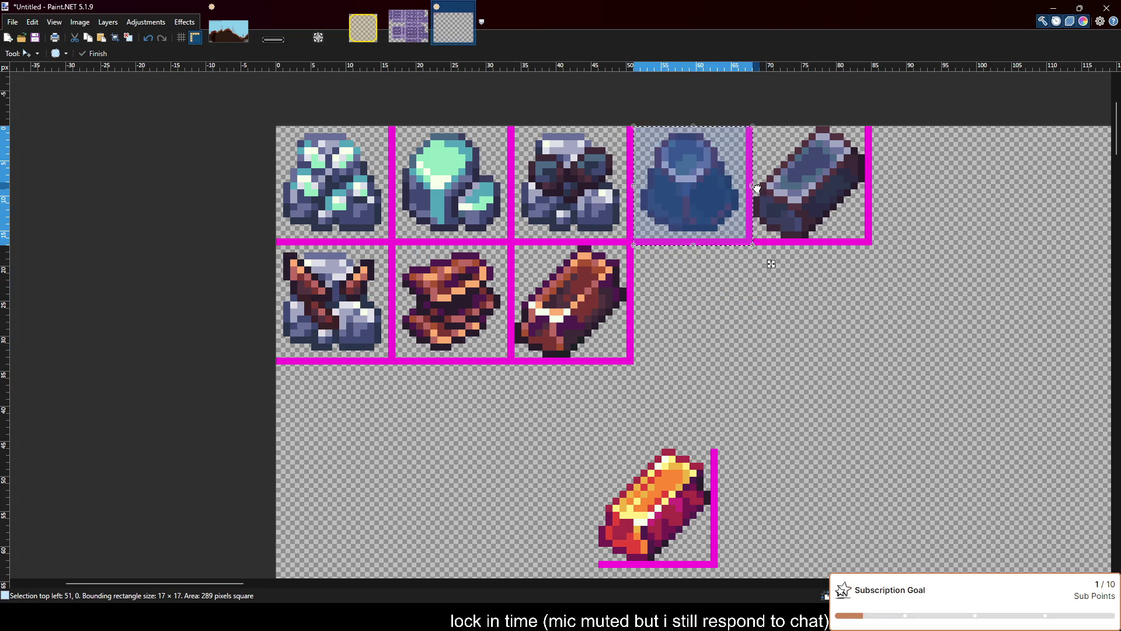
{"action": "left_click_drag", "start_coordinate": [753, 186], "coordinate": [872, 186]}
{"action": "key", "text": "m"}
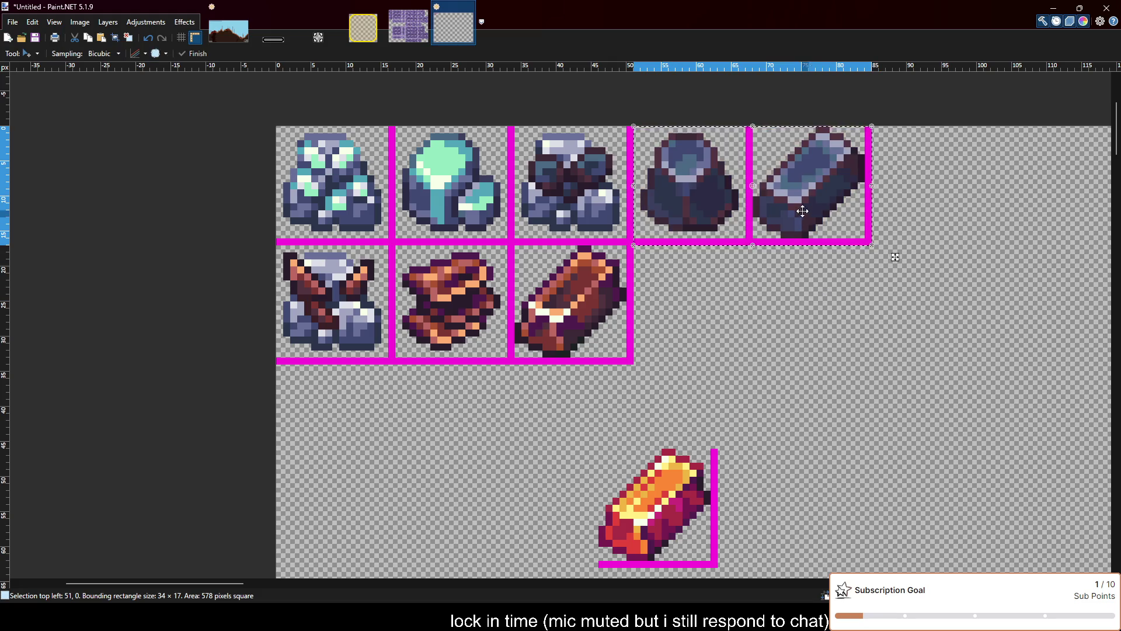
{"action": "key", "text": "m"}
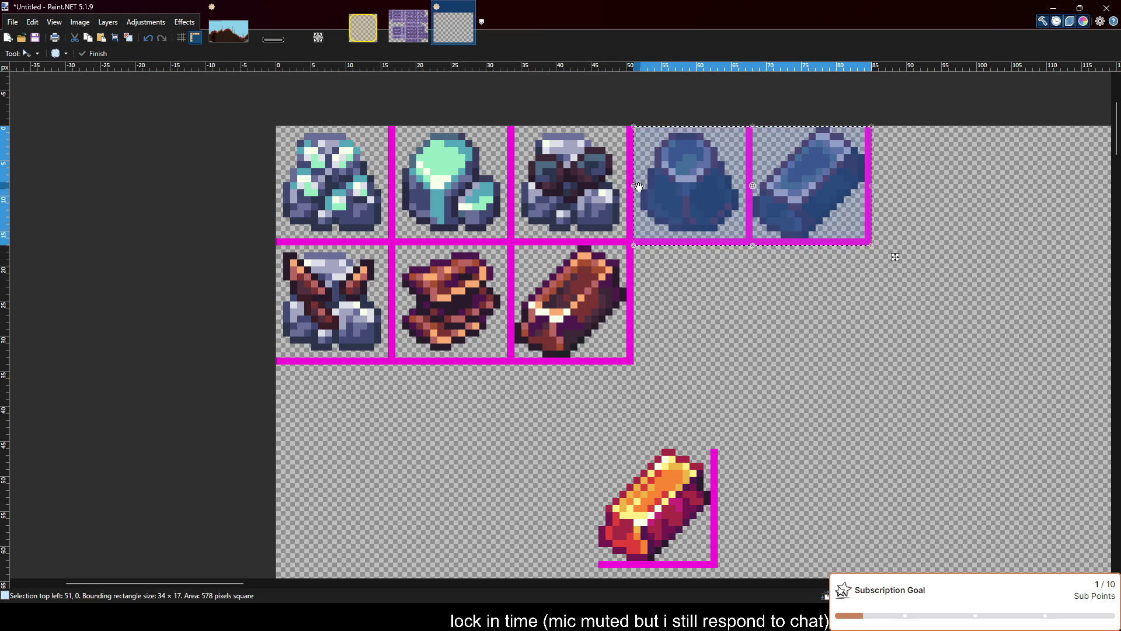
{"action": "left_click_drag", "start_coordinate": [634, 186], "coordinate": [514, 185]}
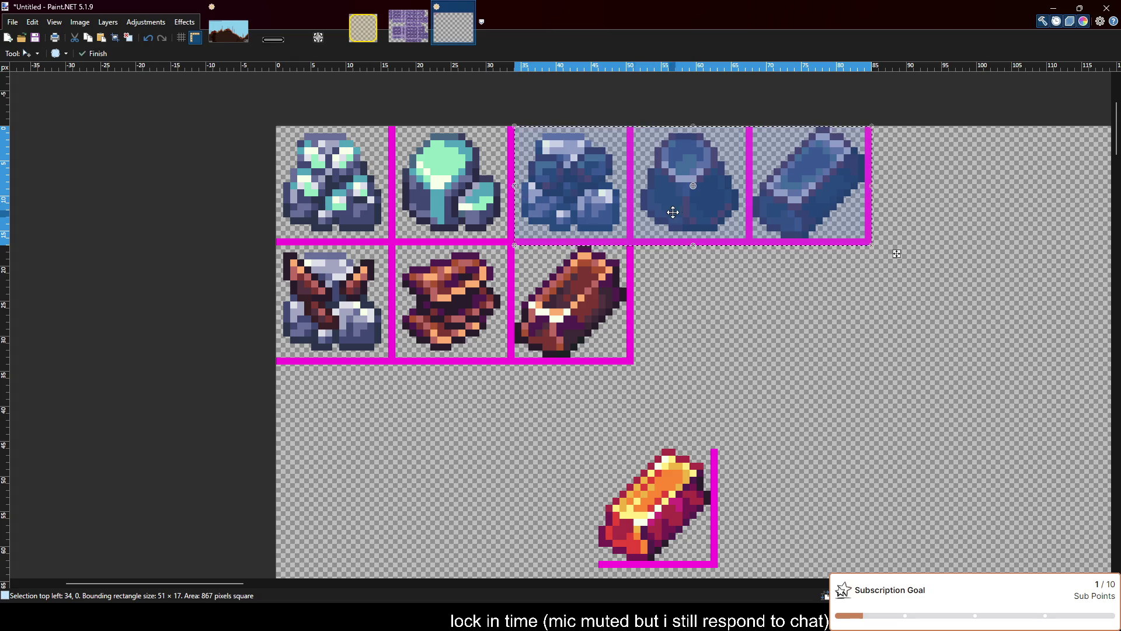
{"action": "key", "text": "m"}
{"action": "left_click_drag", "start_coordinate": [698, 211], "coordinate": [460, 448]}
Nudge the gold ingot down and place the dark sprites as the third row under the copper row
{"action": "scroll", "coordinate": [459, 447], "scroll_direction": "down", "scroll_amount": 1}
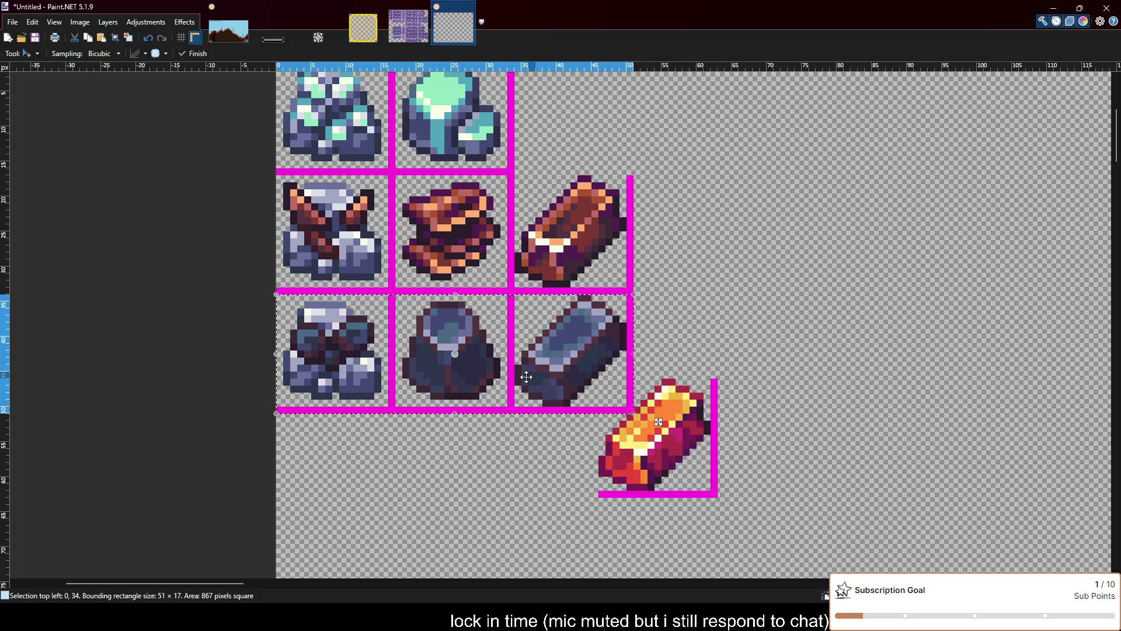
{"action": "mouse_move", "coordinate": [526, 376]}
{"action": "left_mouse_down"}
{"action": "mouse_move", "coordinate": [906, 279]}
{"action": "mouse_move", "coordinate": [710, 450]}
{"action": "left_mouse_up"}
{"action": "key", "text": "m"}
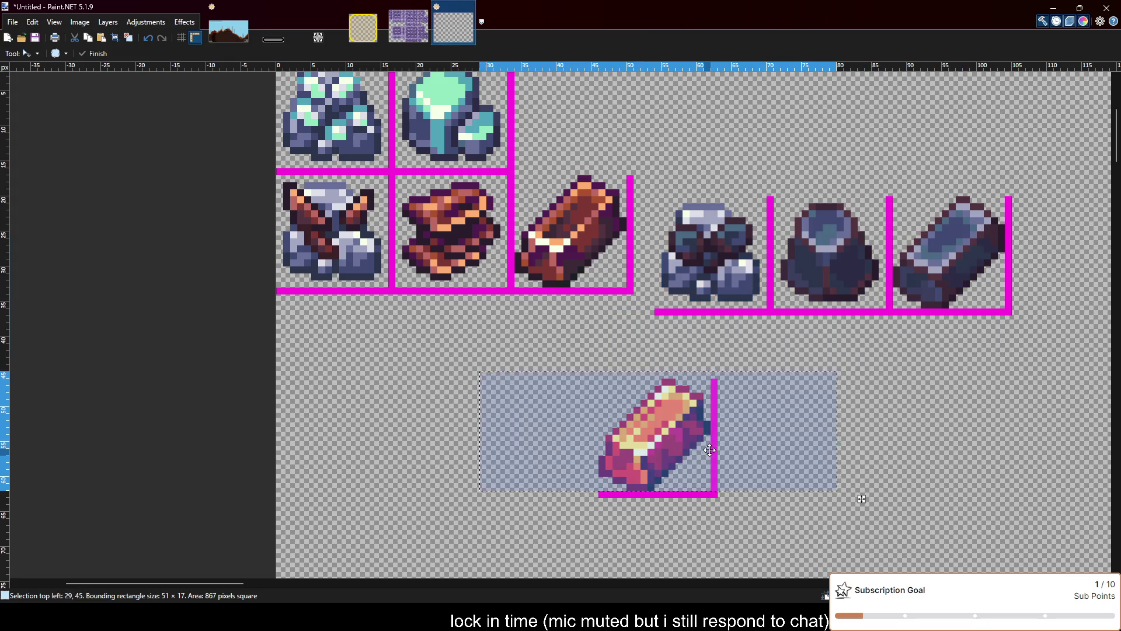
{"action": "key", "text": "m"}
{"action": "mouse_move", "coordinate": [713, 408]}
{"action": "left_mouse_down"}
{"action": "mouse_move", "coordinate": [717, 485]}
{"action": "mouse_move", "coordinate": [1036, 324]}
{"action": "left_mouse_up"}
{"action": "key", "text": "m"}
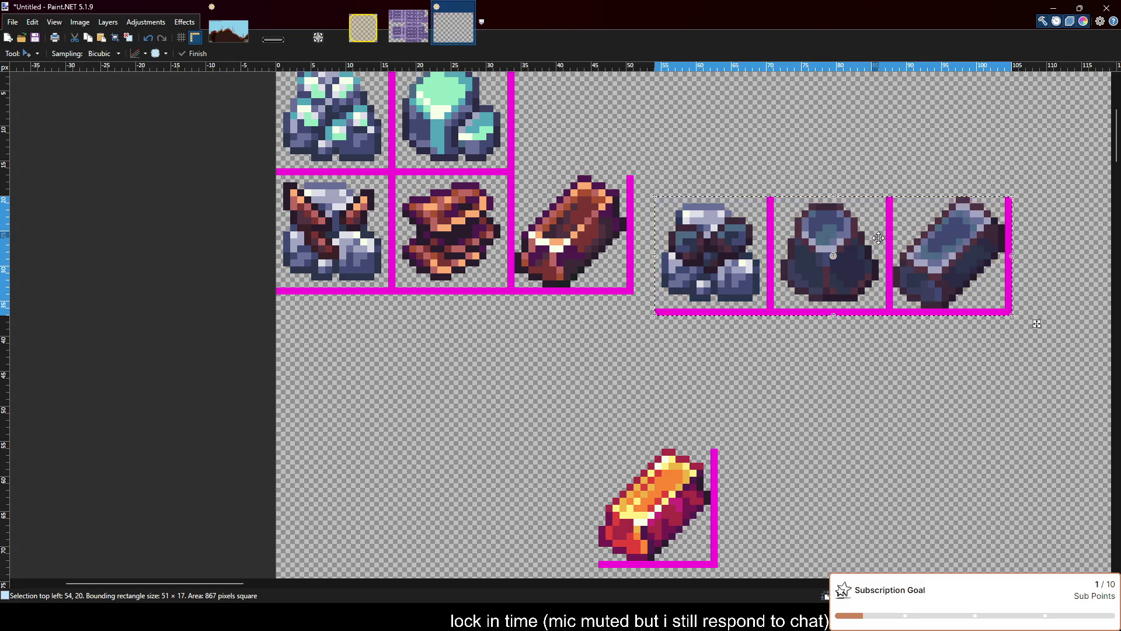
{"action": "left_click_drag", "start_coordinate": [878, 238], "coordinate": [502, 334]}
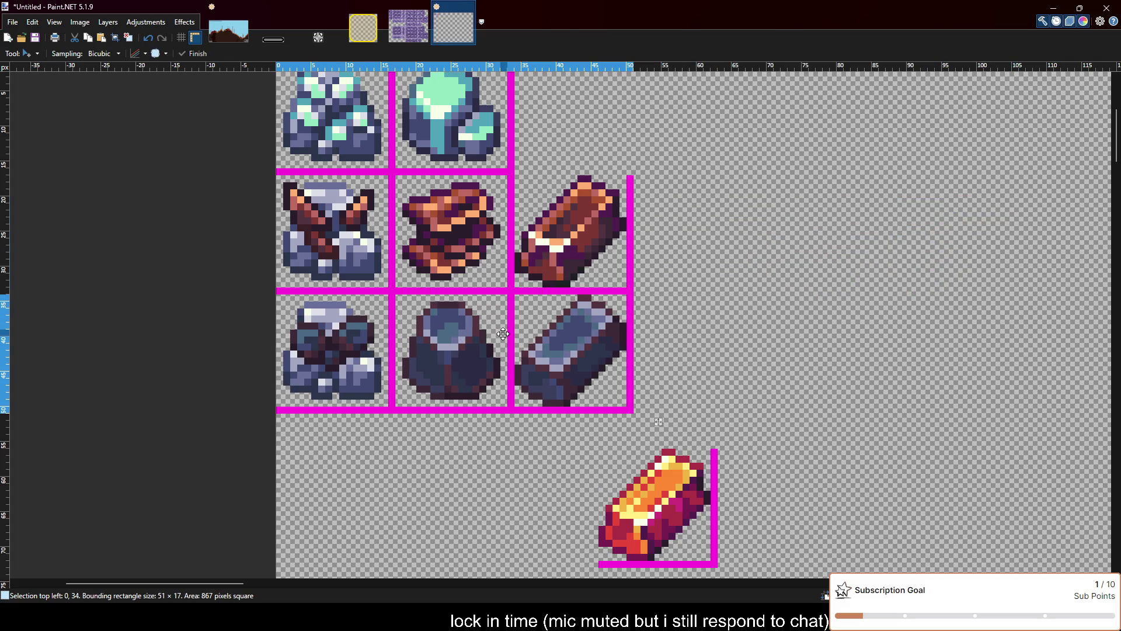
{"action": "scroll", "coordinate": [637, 295], "scroll_direction": "down", "scroll_amount": 1}
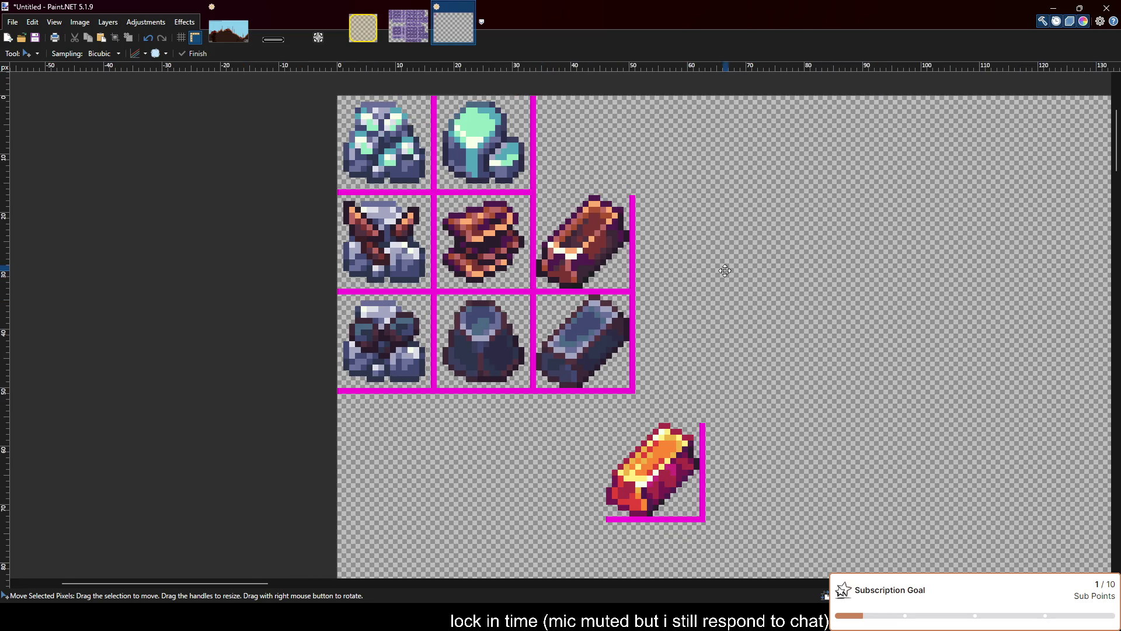
Draw a horizontal magenta border line above the copper ingot cell
{"action": "scroll", "coordinate": [705, 216], "scroll_direction": "up", "scroll_amount": 1}
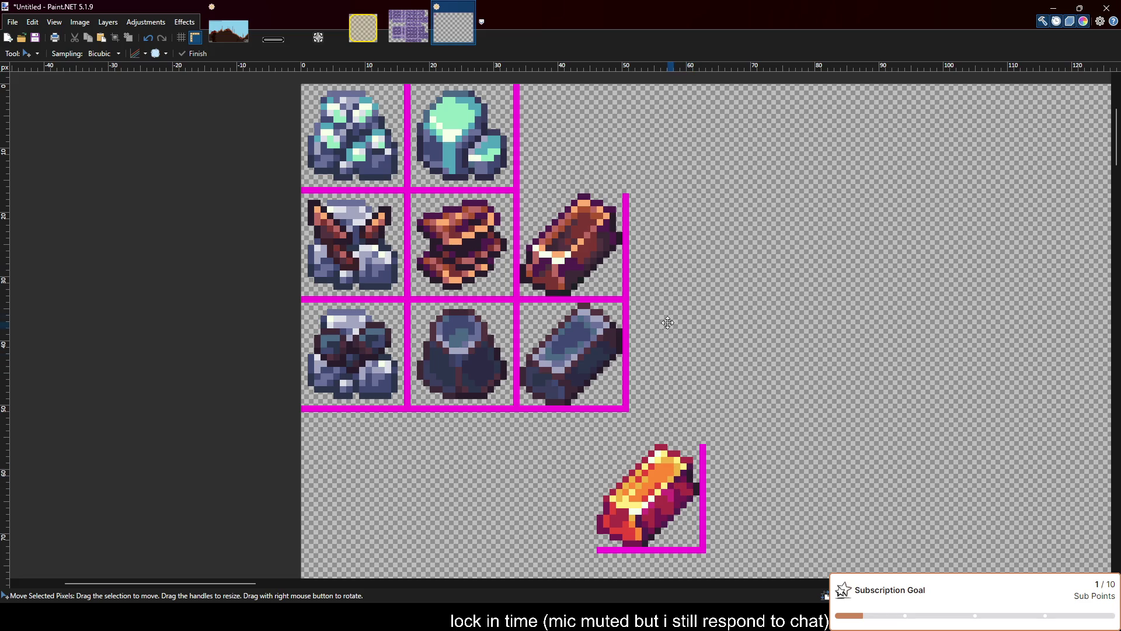
{"action": "scroll", "coordinate": [664, 294], "scroll_direction": "up", "scroll_amount": 1}
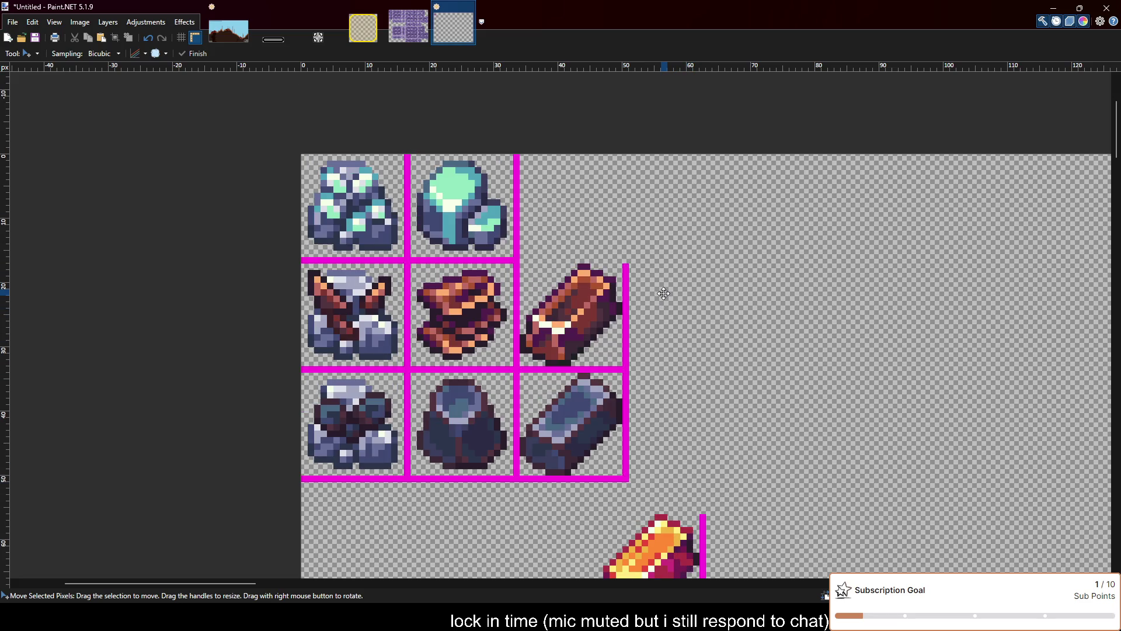
{"action": "scroll", "coordinate": [664, 293], "scroll_direction": "down", "scroll_amount": 1}
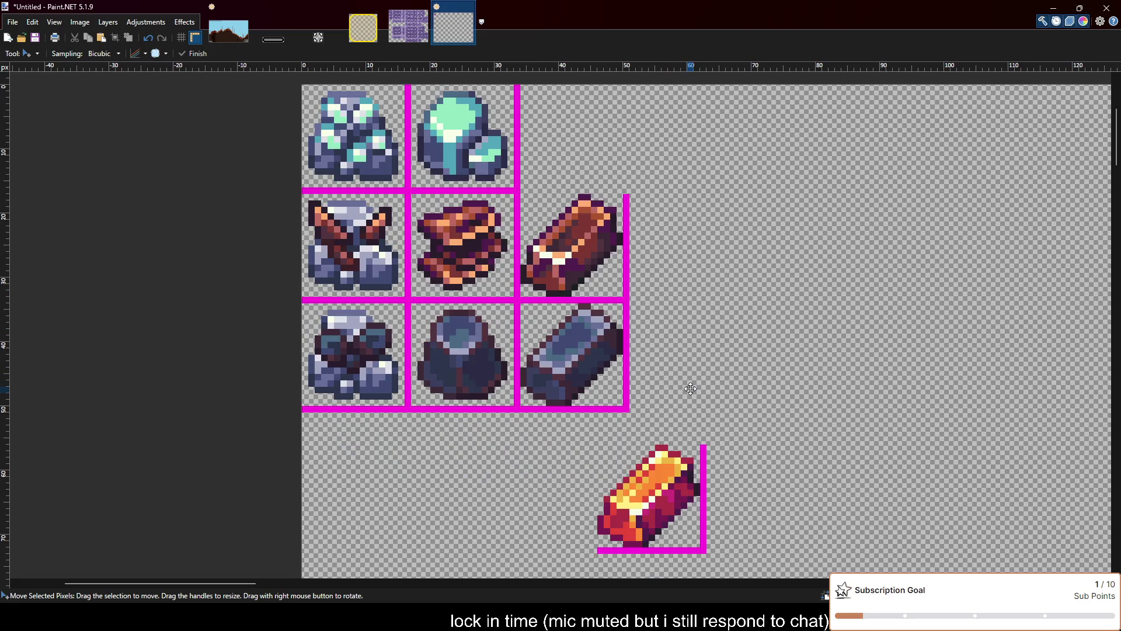
{"action": "scroll", "coordinate": [561, 245], "scroll_direction": "up", "scroll_amount": 1}
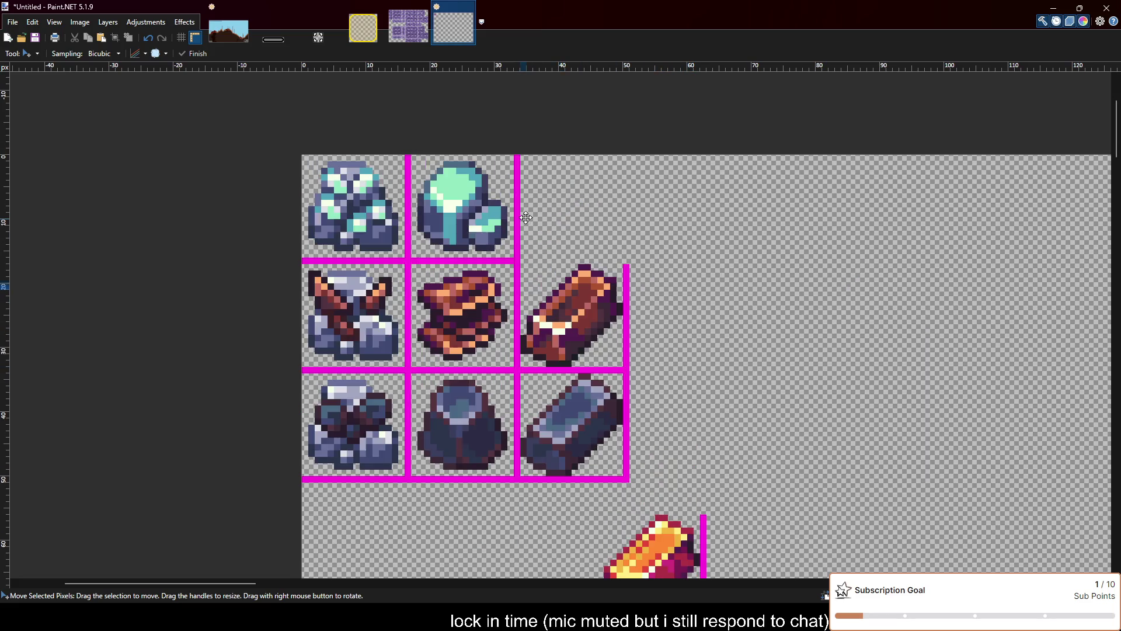
{"action": "key", "text": "o"}
{"action": "scroll", "coordinate": [500, 245], "scroll_direction": "up", "scroll_amount": 3}
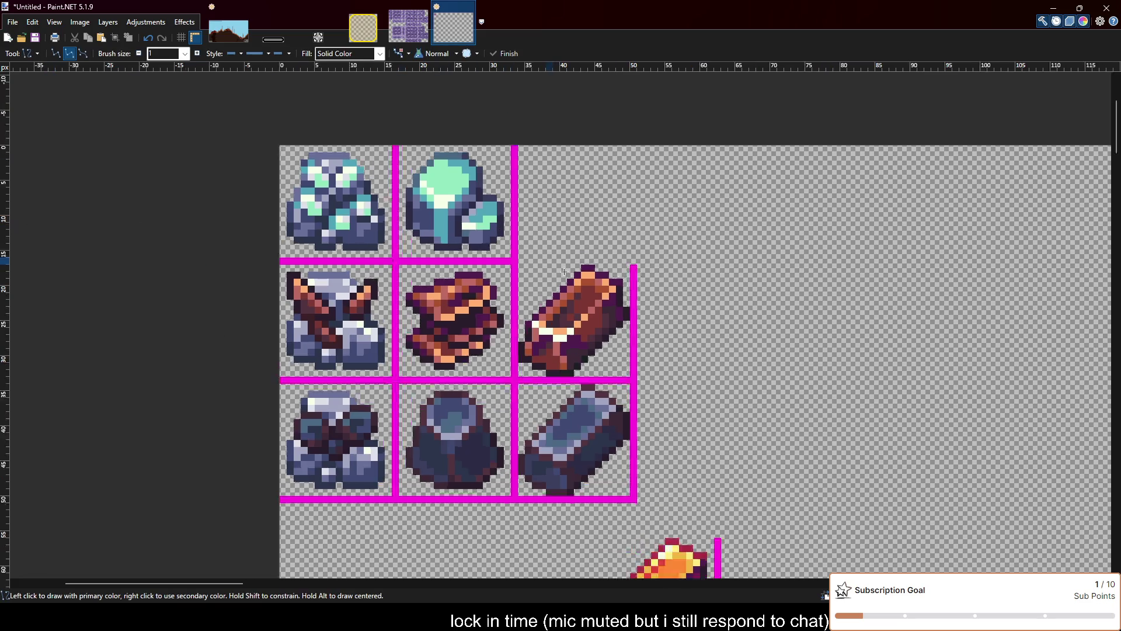
{"action": "left_click_drag", "start_coordinate": [499, 244], "coordinate": [732, 241]}
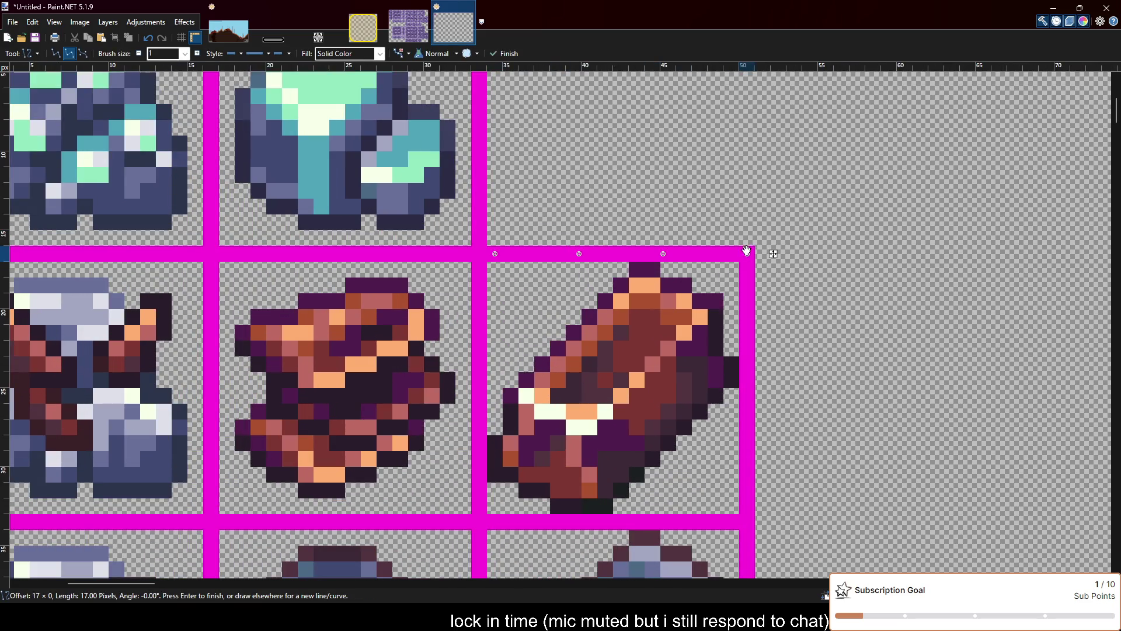
{"action": "scroll", "coordinate": [736, 292], "scroll_direction": "up", "scroll_amount": 1}
{"action": "key", "text": "Return"}
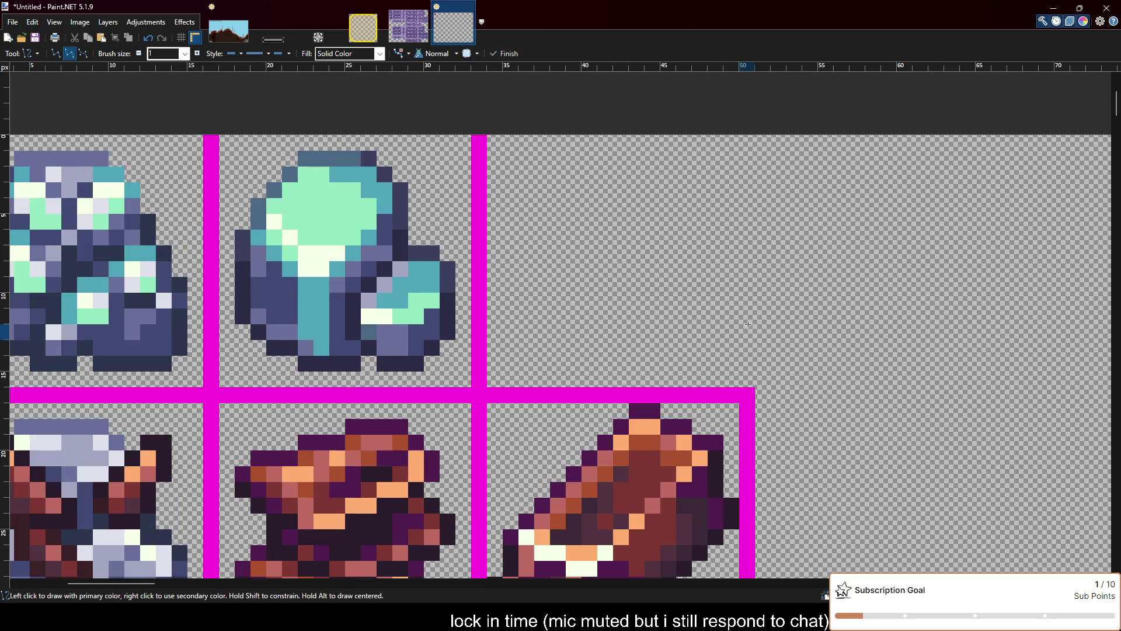
Draw a vertical magenta border line along the empty top-right cell's right edge
{"action": "scroll", "coordinate": [749, 325], "scroll_direction": "up", "scroll_amount": 1}
{"action": "left_click_drag", "start_coordinate": [747, 378], "coordinate": [748, 137]}
{"action": "key", "text": "Return"}
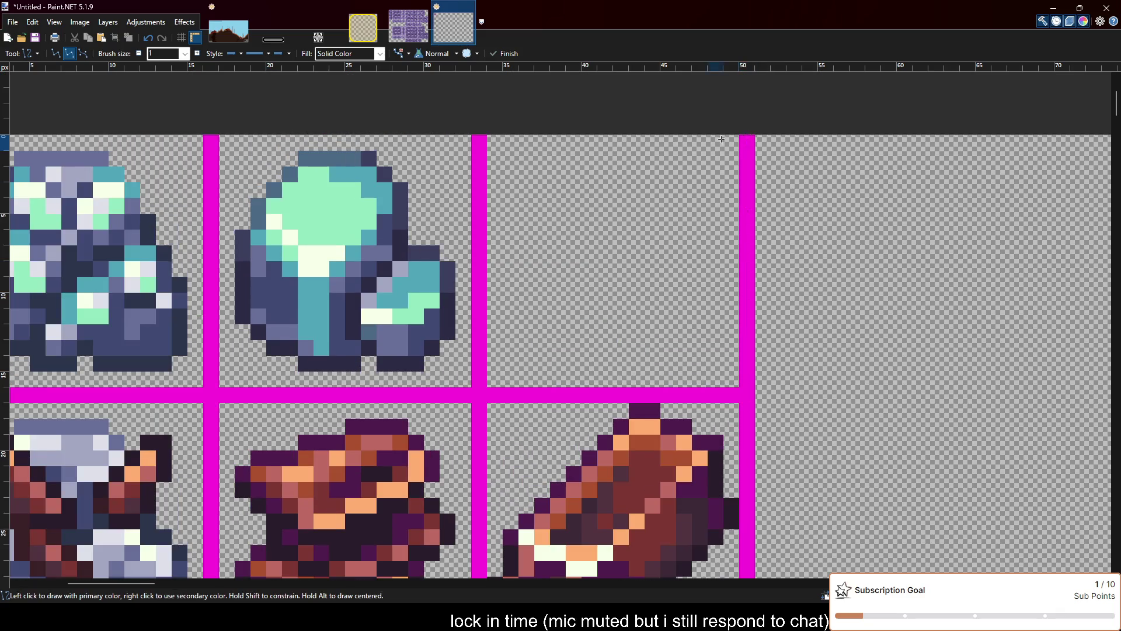
{"action": "scroll", "coordinate": [641, 235], "scroll_direction": "down", "scroll_amount": 3}
{"action": "scroll", "coordinate": [642, 235], "scroll_direction": "down", "scroll_amount": 1}
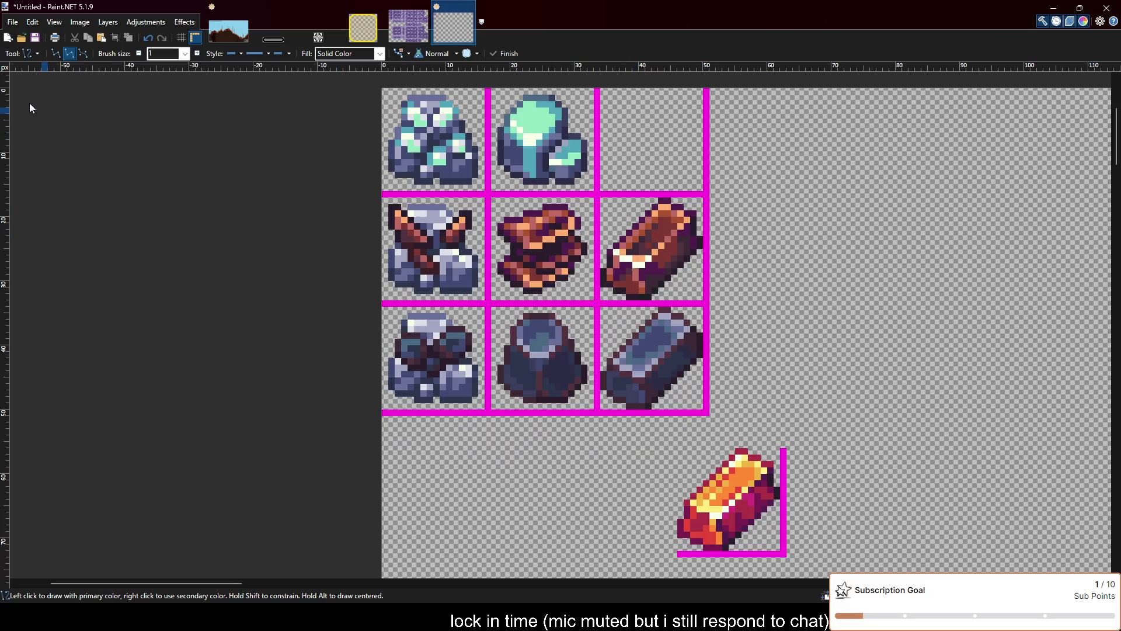
Select the gold ingot with its border and save the sheet as planning_metals.pdn
{"action": "key", "text": "s"}
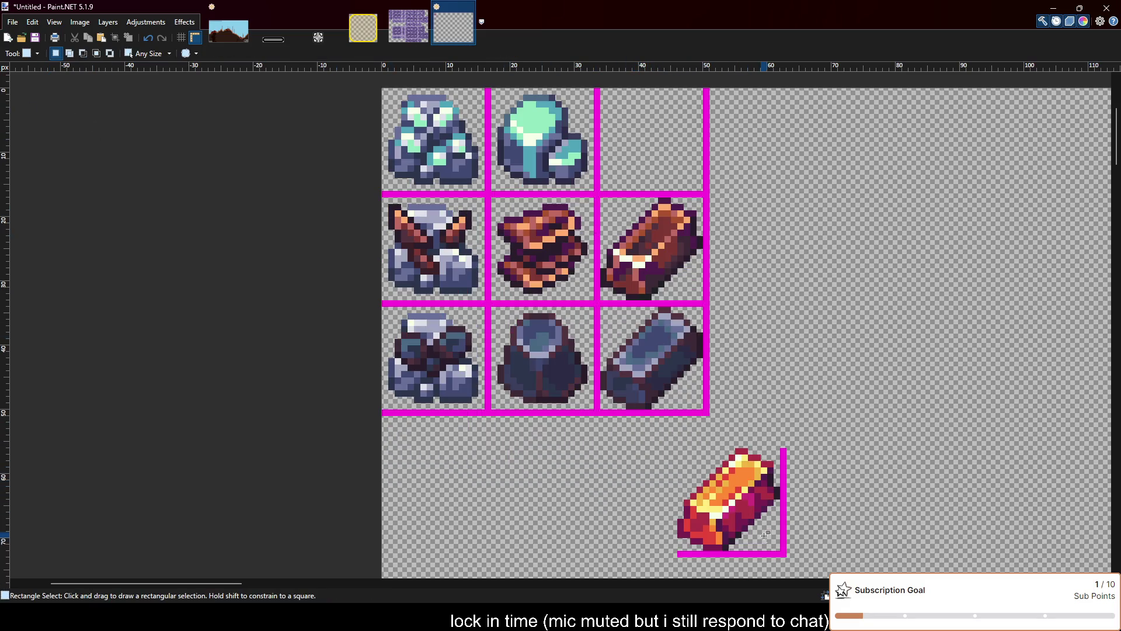
{"action": "left_click_drag", "start_coordinate": [787, 554], "coordinate": [681, 449]}
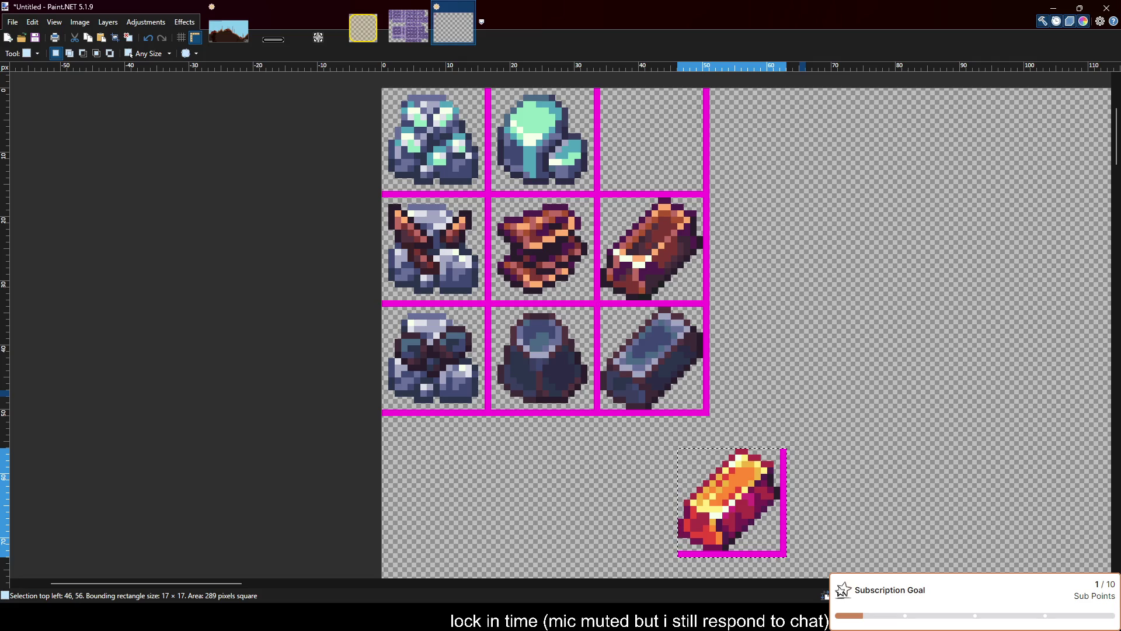
{"action": "key", "text": "ctrl+s"}
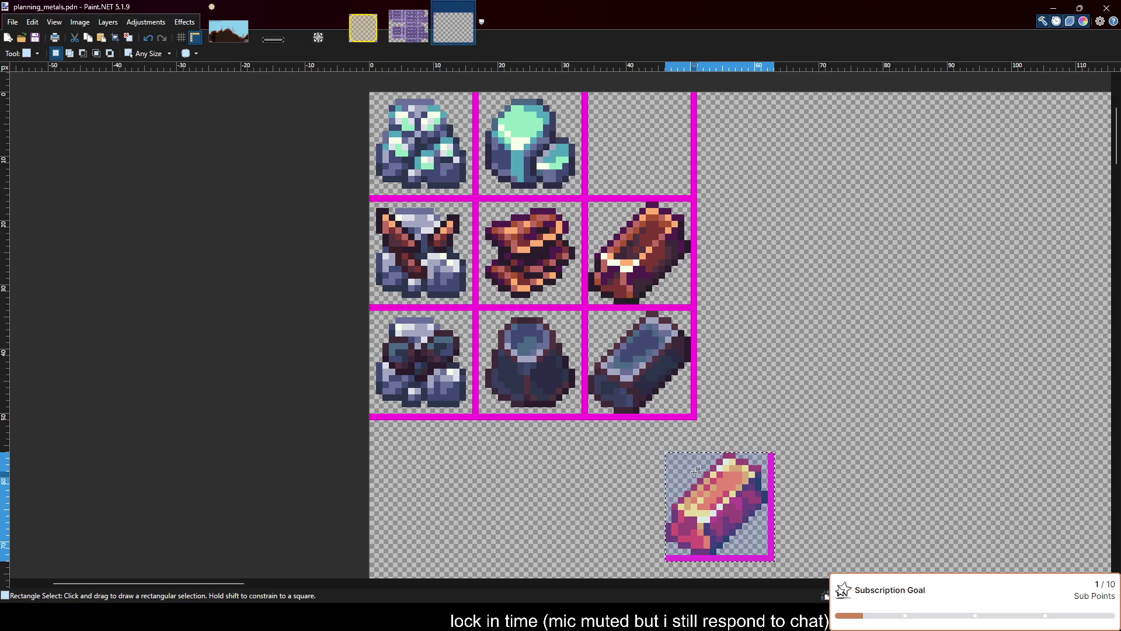
Move the gold ingot cell under the dark ingot and draw its magenta left border
{"action": "key", "text": "m"}
{"action": "mouse_move", "coordinate": [735, 485]}
{"action": "left_mouse_down"}
{"action": "mouse_move", "coordinate": [439, 459]}
{"action": "mouse_move", "coordinate": [690, 445]}
{"action": "left_mouse_up"}
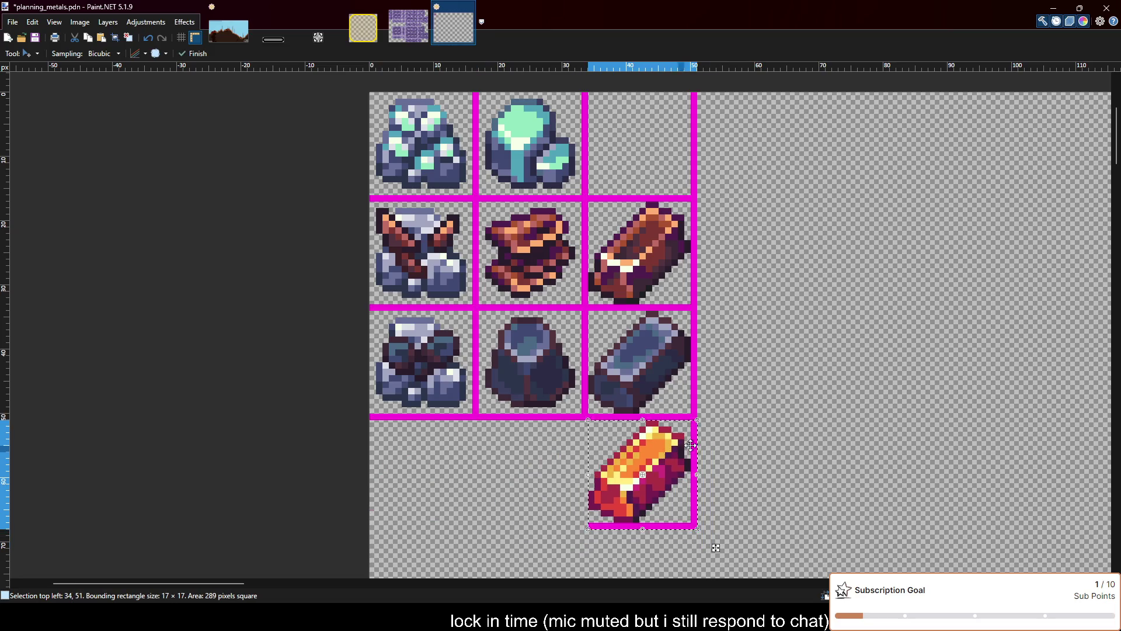
{"action": "key", "text": "ctrl+d"}
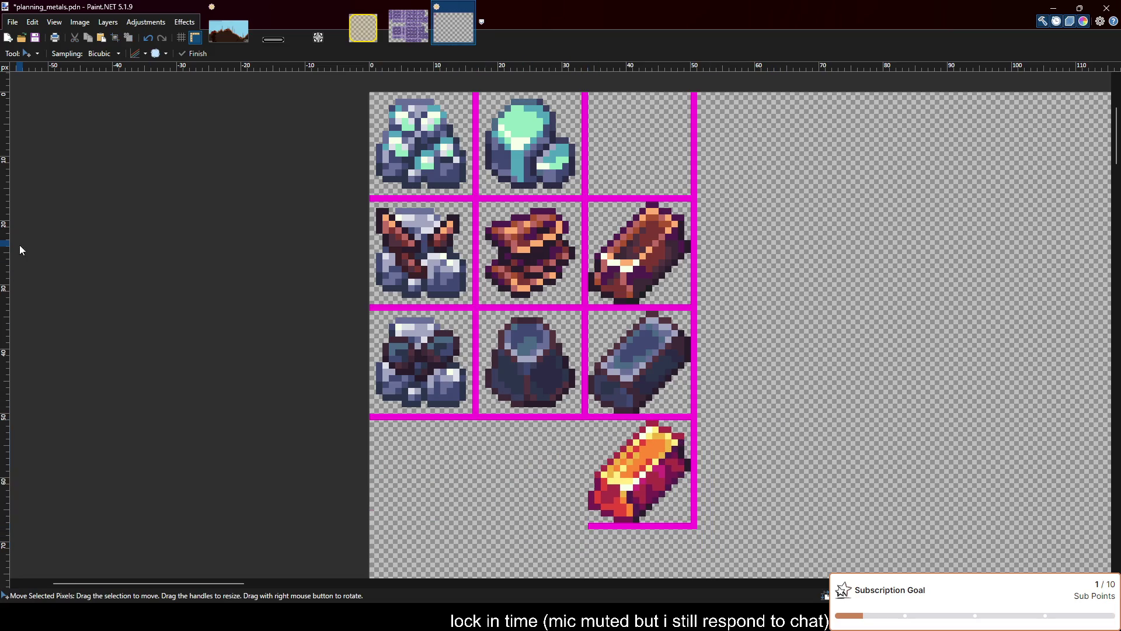
{"action": "key", "text": "o"}
{"action": "left_click_drag", "start_coordinate": [584, 418], "coordinate": [583, 516]}
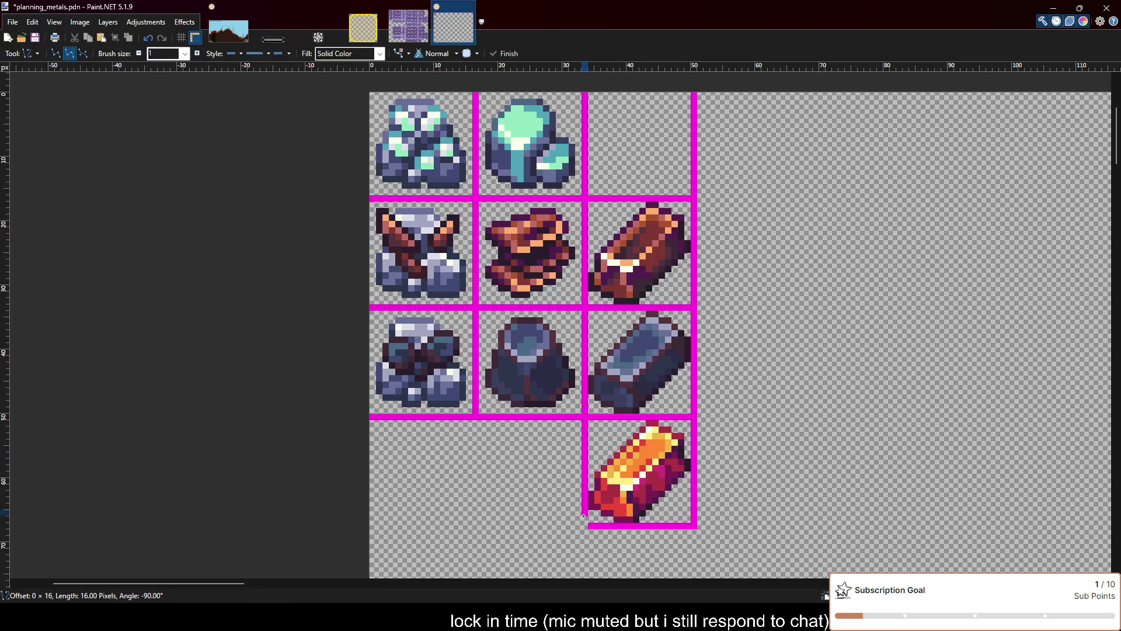
{"action": "key", "text": "Return"}
Show the pixel grid over the canvas to check the magenta 3×3 grid
{"action": "scroll", "coordinate": [688, 324], "scroll_direction": "down", "scroll_amount": 1}
{"action": "scroll", "coordinate": [688, 324], "scroll_direction": "up", "scroll_amount": 2}
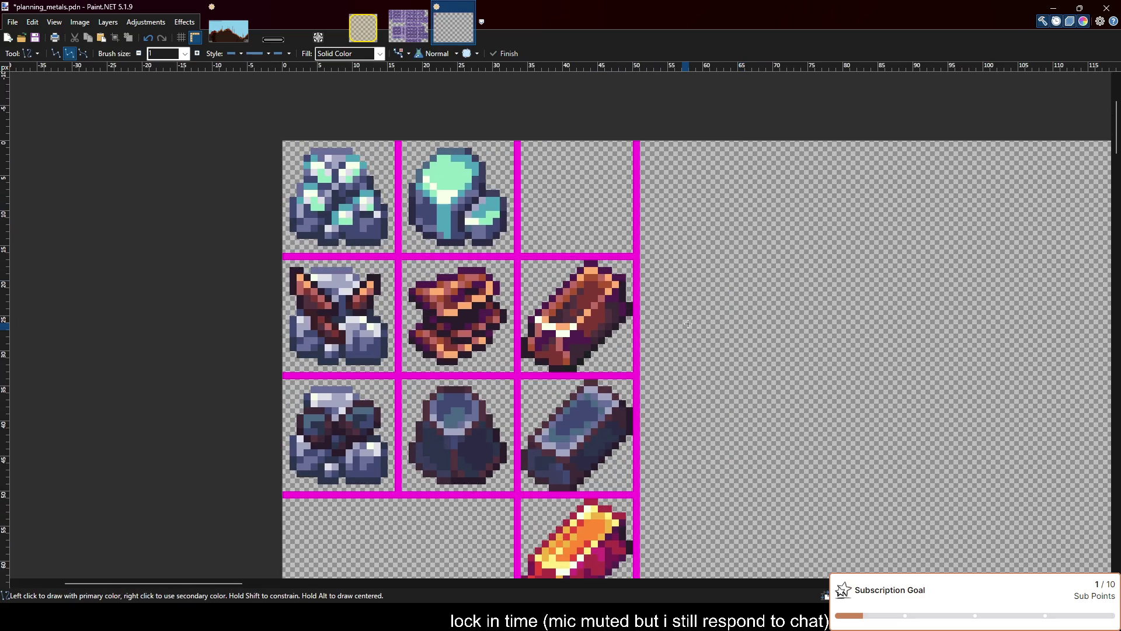
{"action": "scroll", "coordinate": [688, 324], "scroll_direction": "down", "scroll_amount": 1}
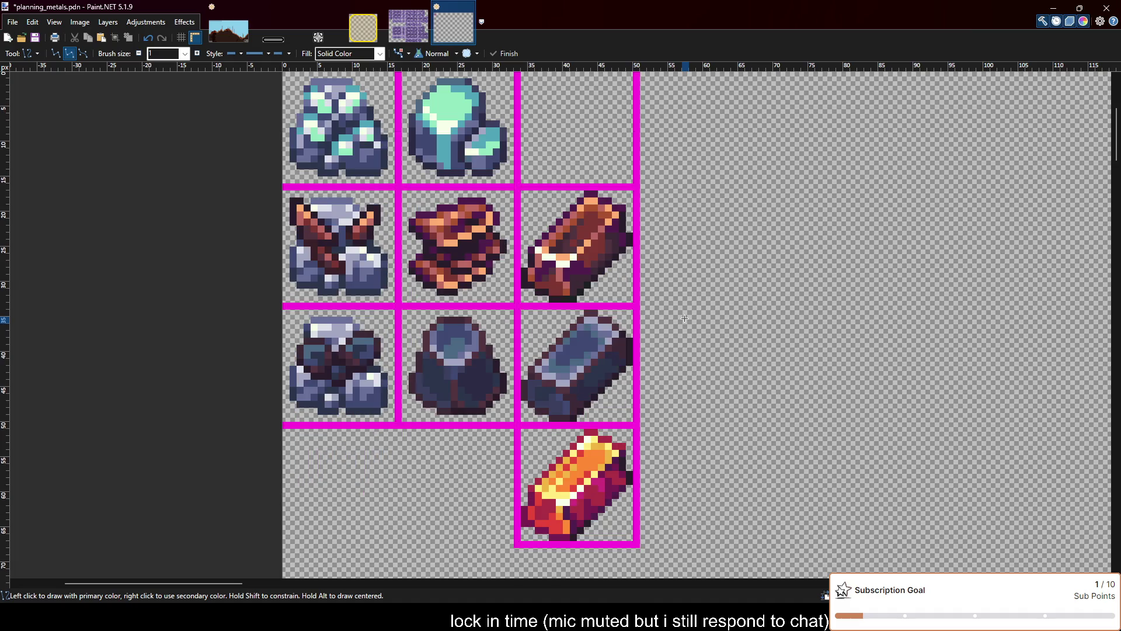
{"action": "left_click", "coordinate": [183, 39]}
{"action": "scroll", "coordinate": [576, 248], "scroll_direction": "up", "scroll_amount": 1}
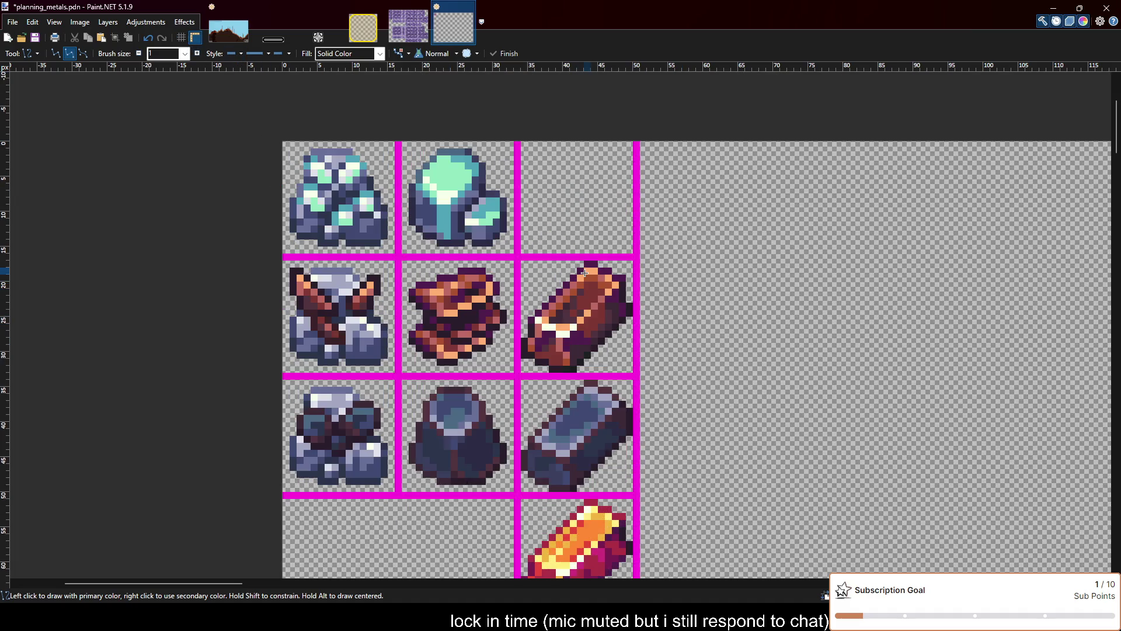
{"action": "scroll", "coordinate": [576, 248], "scroll_direction": "down", "scroll_amount": 1}
{"action": "scroll", "coordinate": [576, 248], "scroll_direction": "down", "scroll_amount": 1}
{"action": "scroll", "coordinate": [599, 242], "scroll_direction": "up", "scroll_amount": 2}
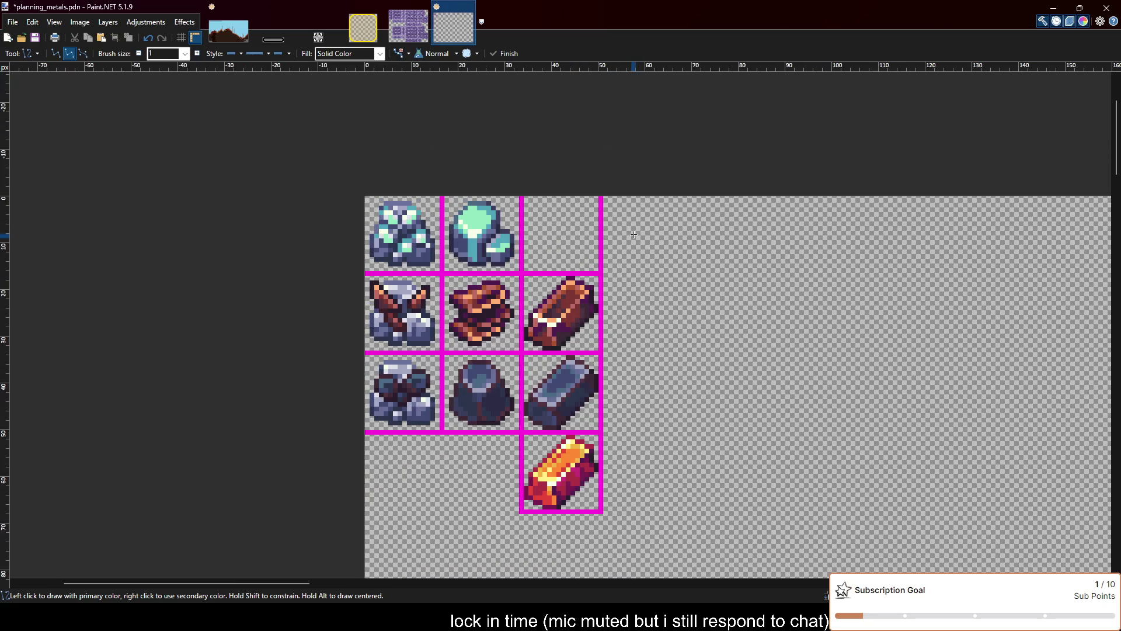
{"action": "scroll", "coordinate": [570, 226], "scroll_direction": "up", "scroll_amount": 1}
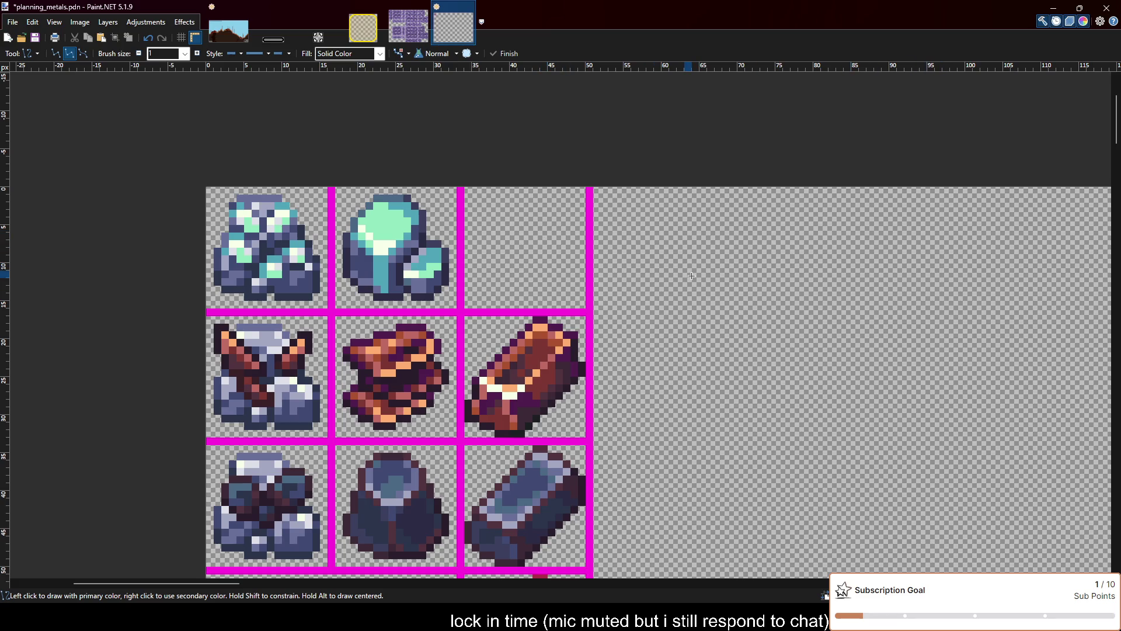
{"action": "scroll", "coordinate": [637, 254], "scroll_direction": "down", "scroll_amount": 2}
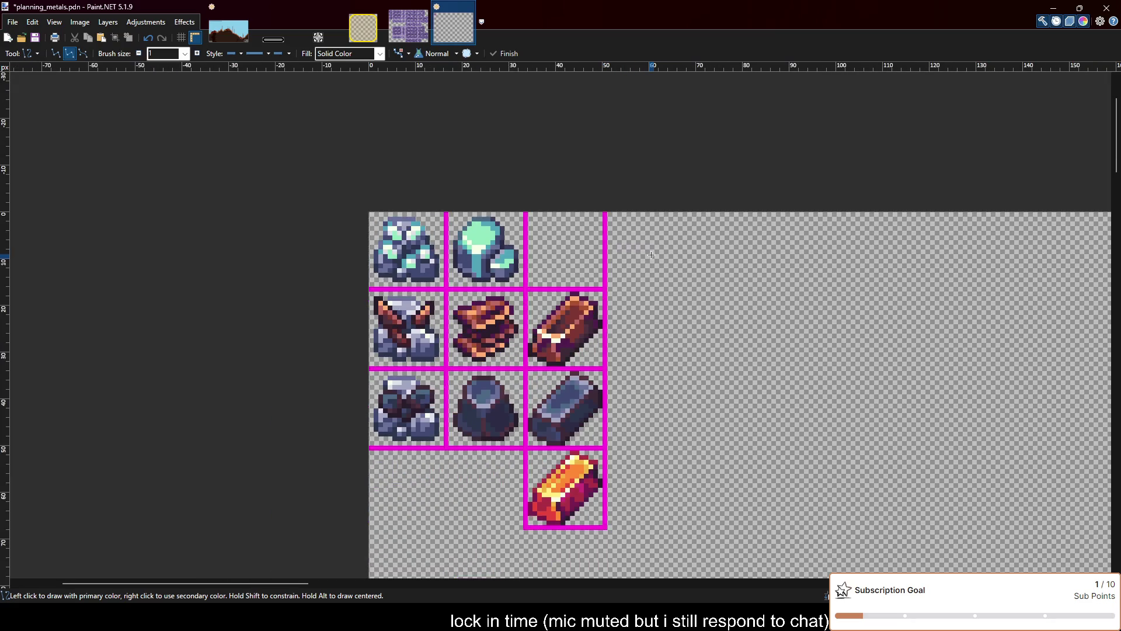
{"action": "scroll", "coordinate": [648, 255], "scroll_direction": "up", "scroll_amount": 1}
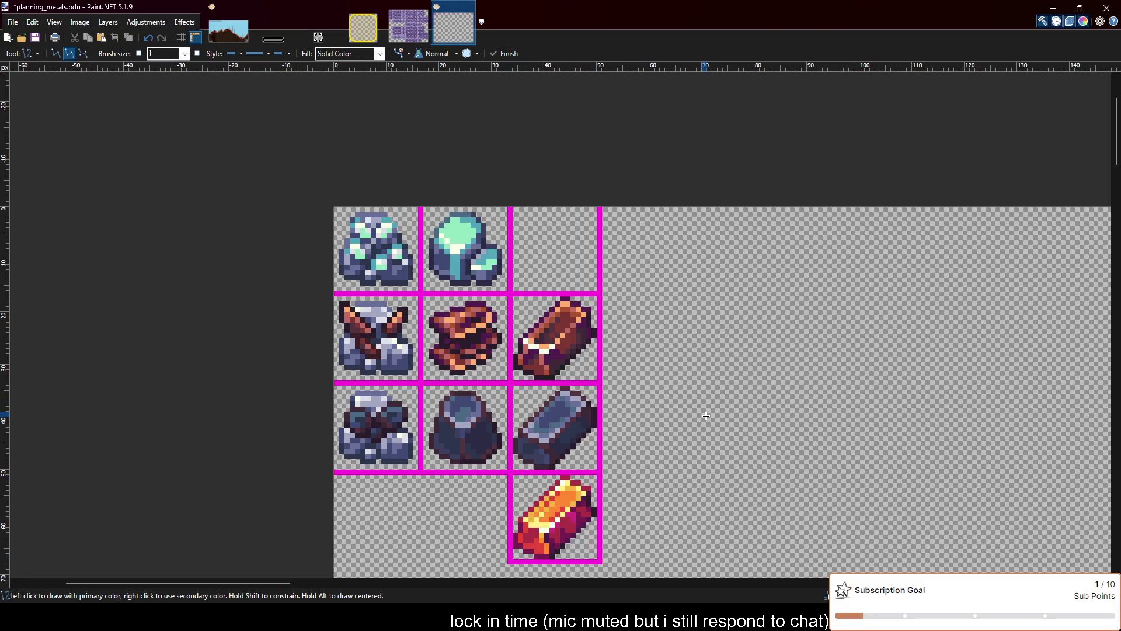
{"action": "scroll", "coordinate": [706, 434], "scroll_direction": "up", "scroll_amount": 1}
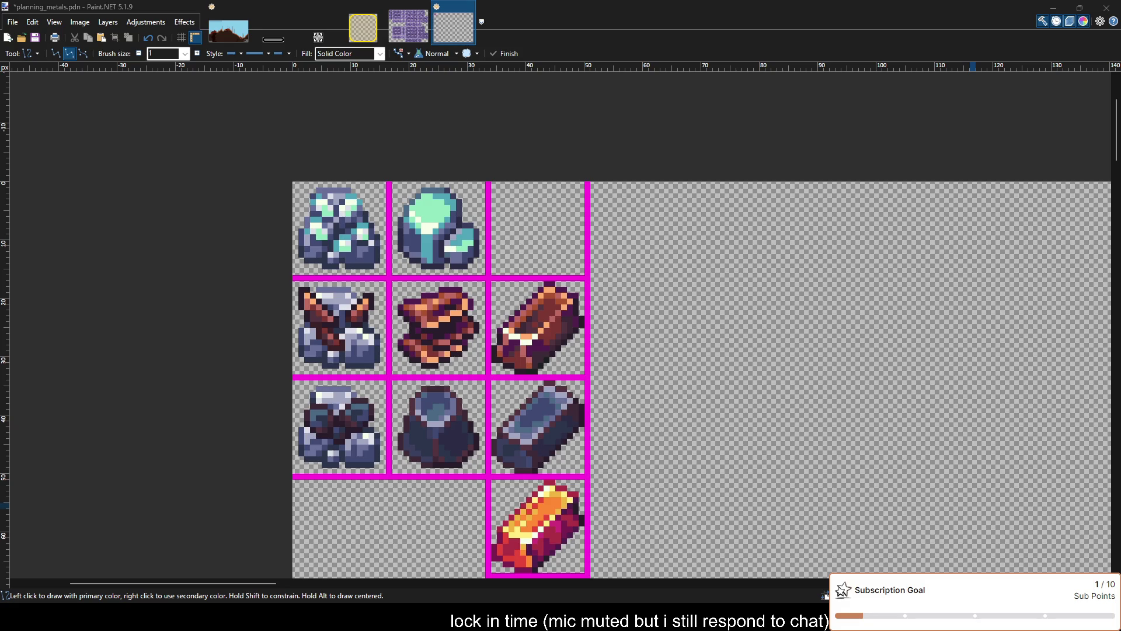
{"action": "key", "text": "m"}
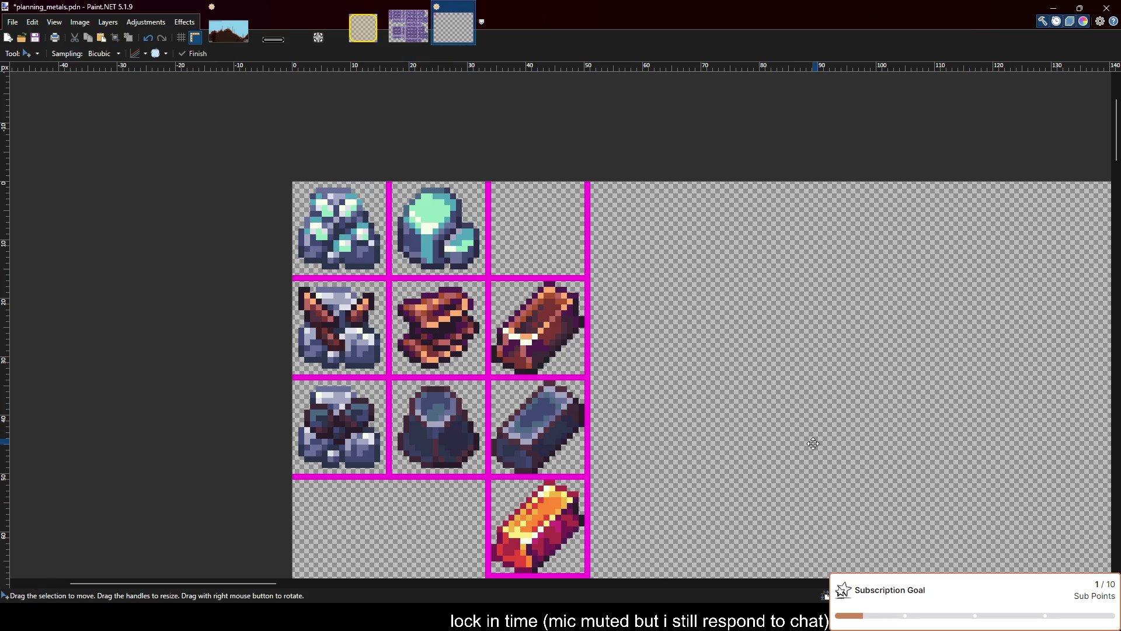
Paste the grey pickaxe and place it to the right of the dark ingot in row three
{"action": "key", "text": "ctrl+v"}
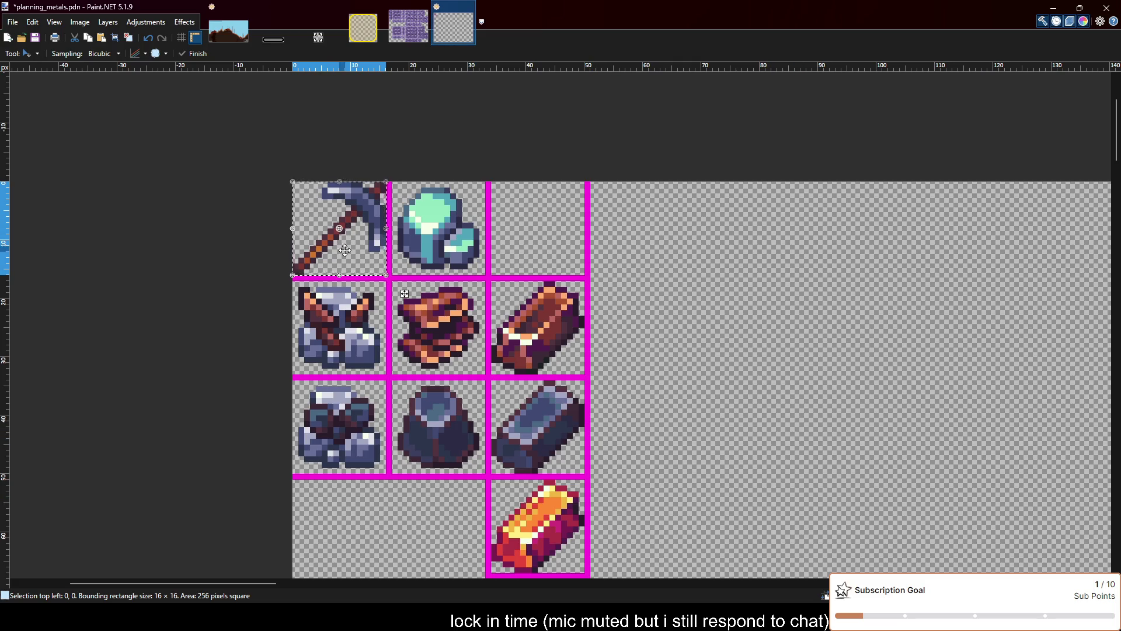
{"action": "left_click_drag", "start_coordinate": [345, 251], "coordinate": [666, 447]}
{"action": "key", "text": "ctrl+z"}
{"action": "key", "text": "ctrl+z"}
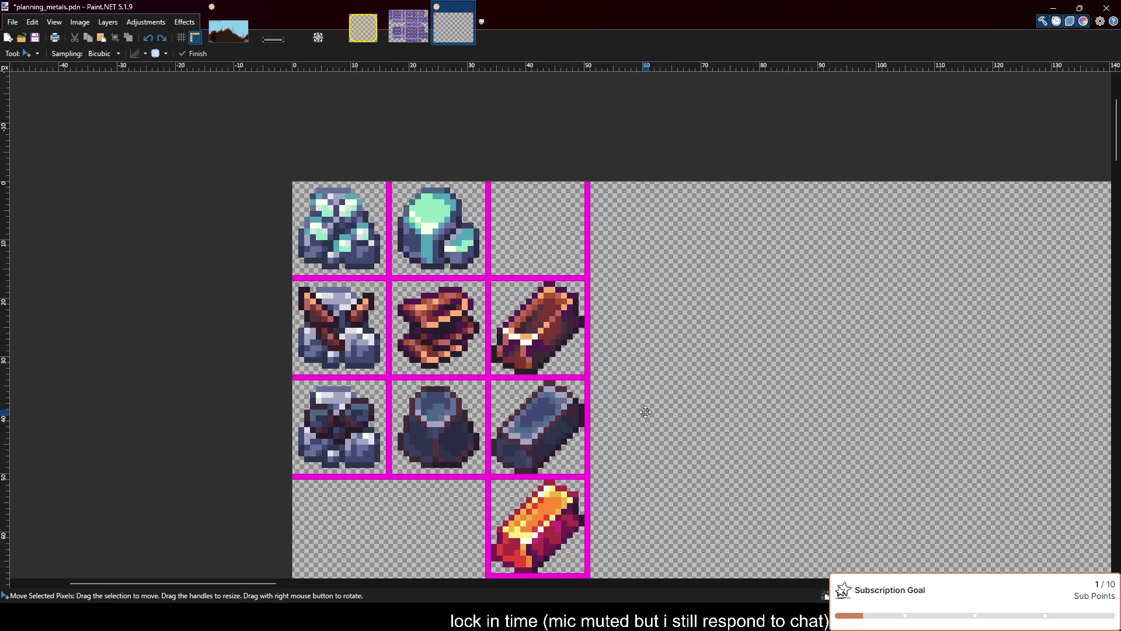
{"action": "key", "text": "ctrl+v"}
{"action": "left_click_drag", "start_coordinate": [358, 258], "coordinate": [662, 456]}
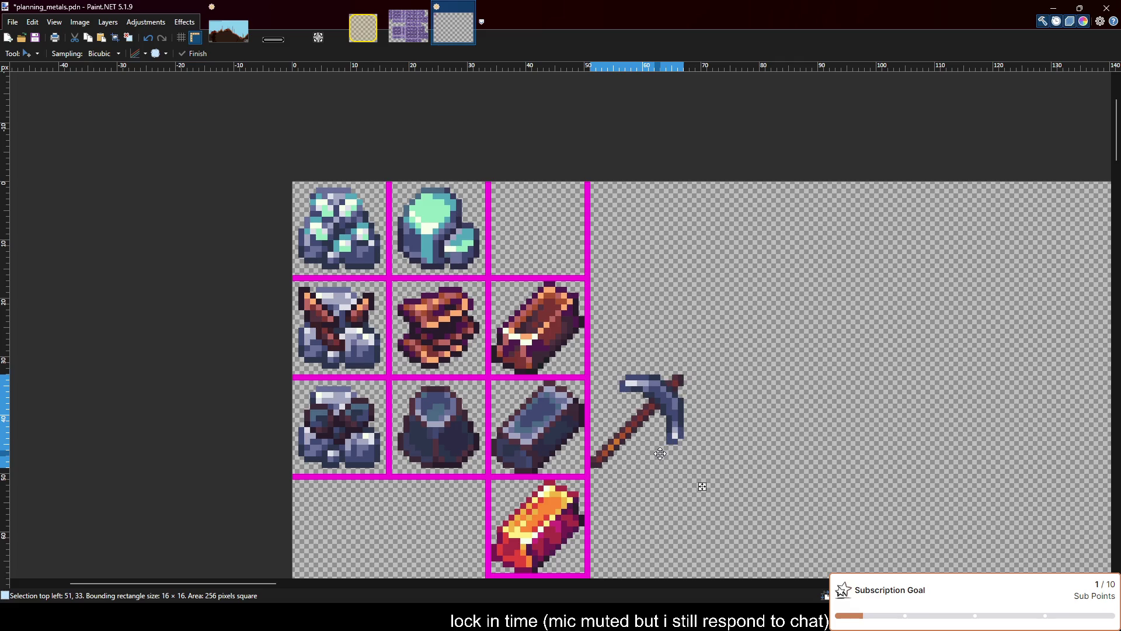
{"action": "scroll", "coordinate": [665, 471], "scroll_direction": "up", "scroll_amount": 2}
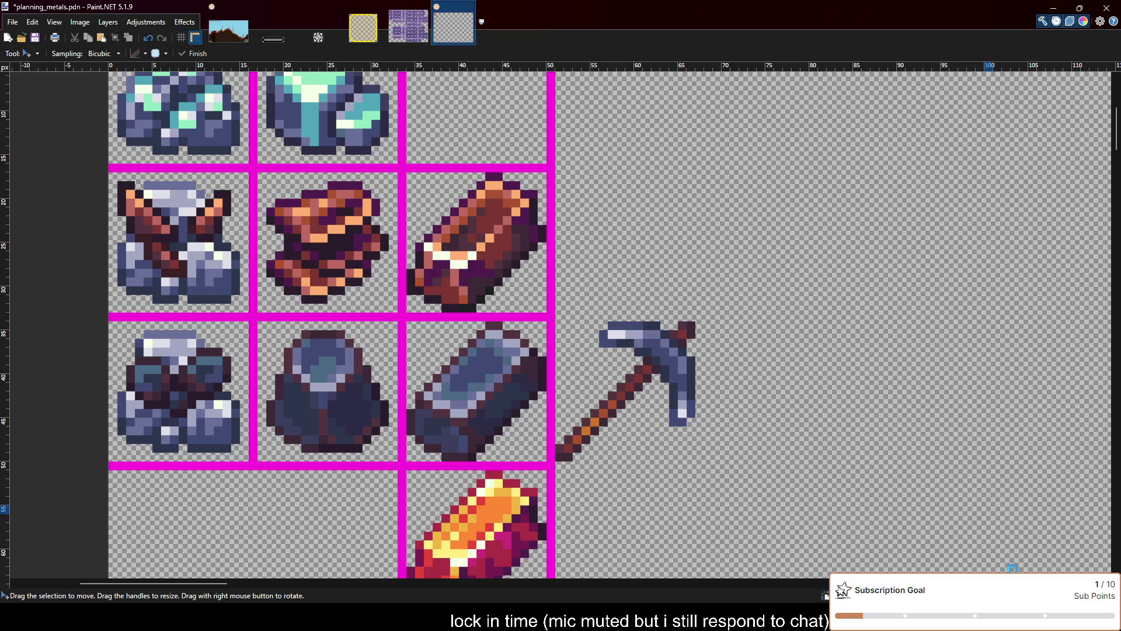
{"action": "scroll", "coordinate": [814, 484], "scroll_direction": "down", "scroll_amount": 1}
{"action": "scroll", "coordinate": [788, 450], "scroll_direction": "up", "scroll_amount": 1}
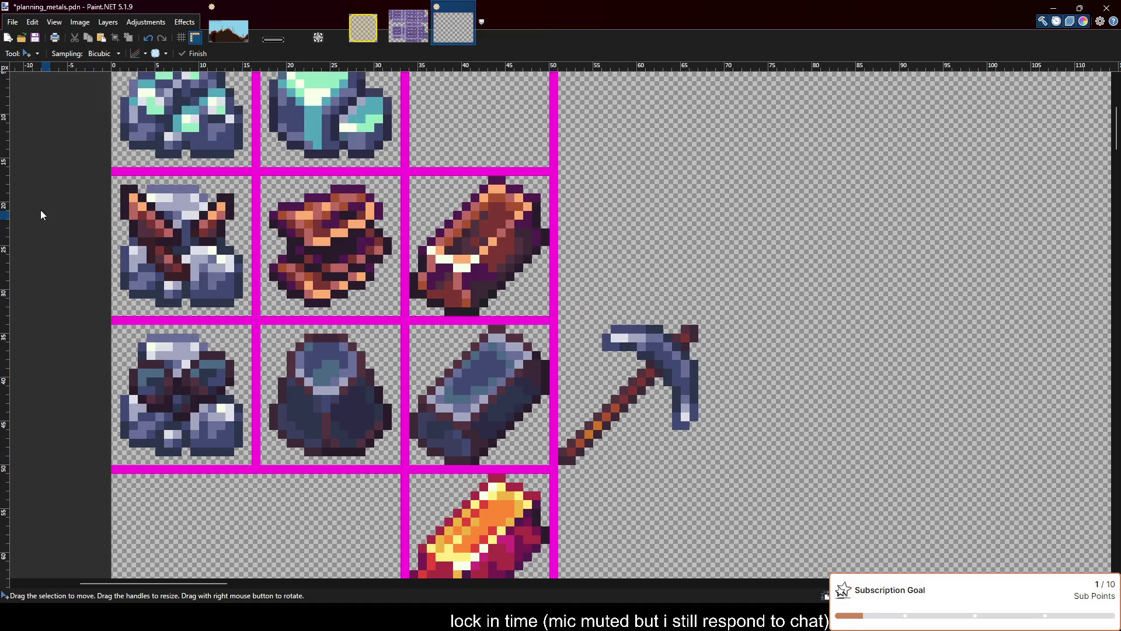
Draw a square-cornered magenta rectangle border around the grey pickaxe
{"action": "key", "text": "o"}
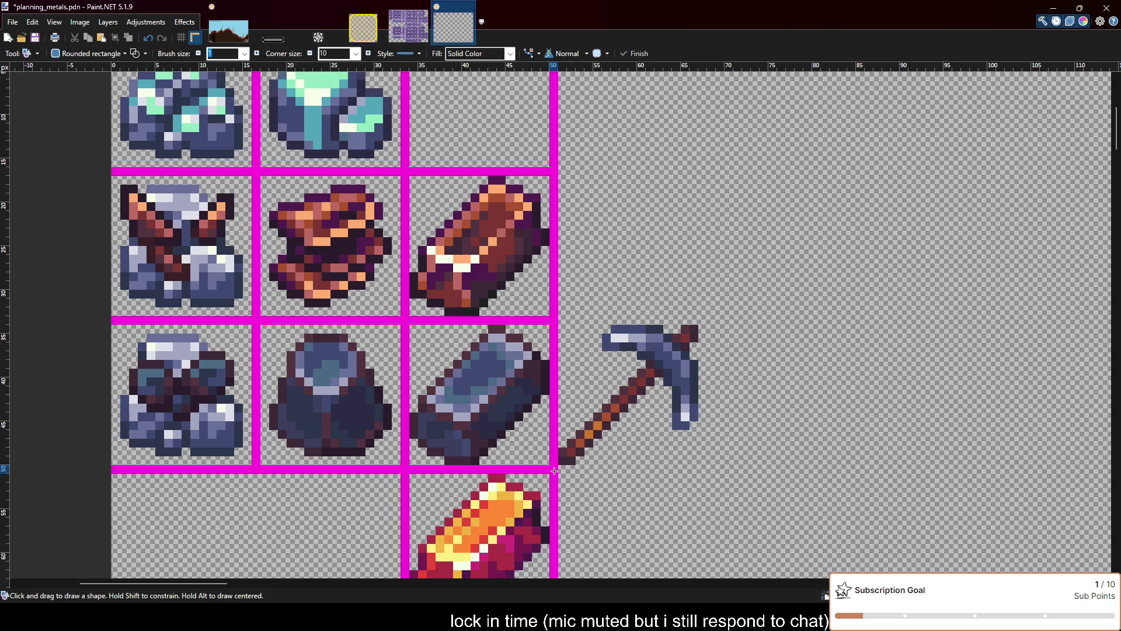
{"action": "left_click_drag", "start_coordinate": [554, 470], "coordinate": [741, 325]}
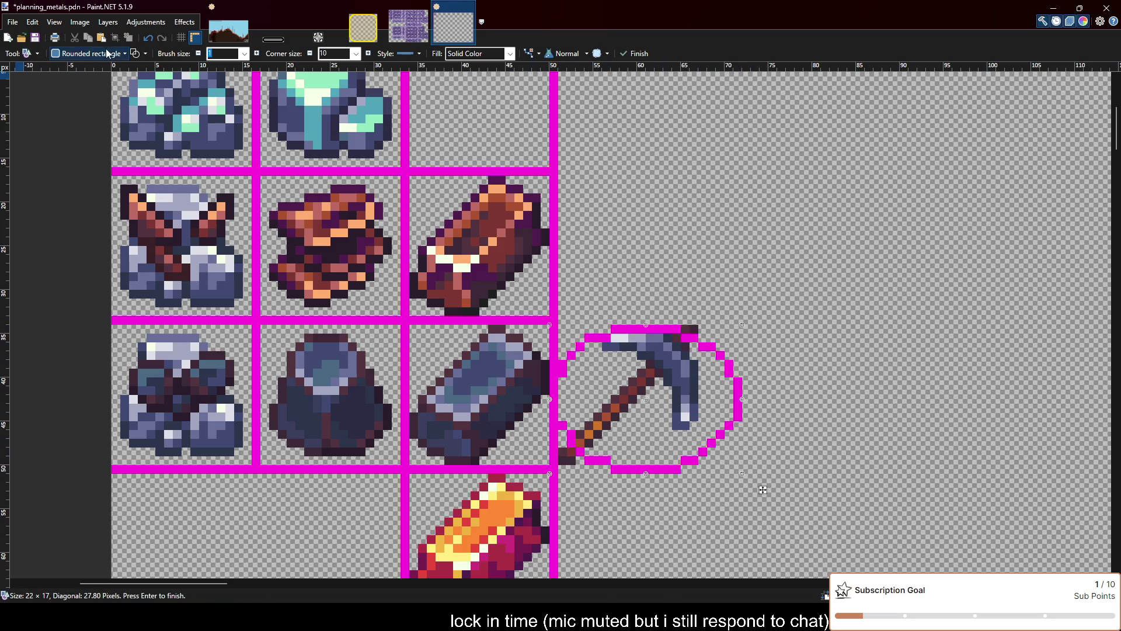
{"action": "key", "text": "Tab"}
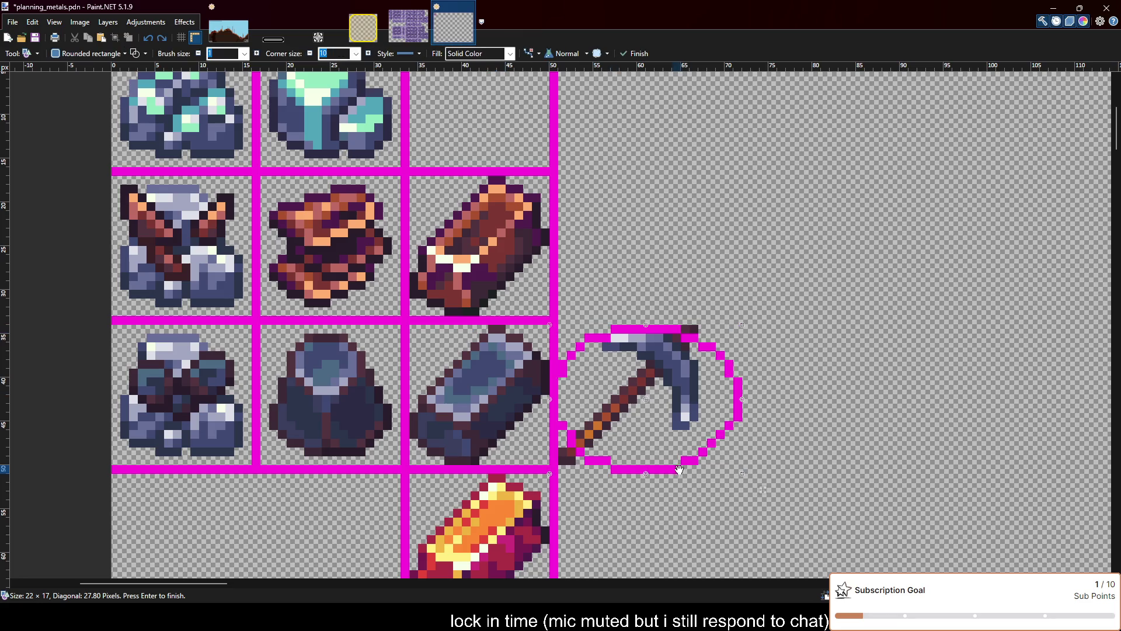
{"action": "key", "text": "Escape"}
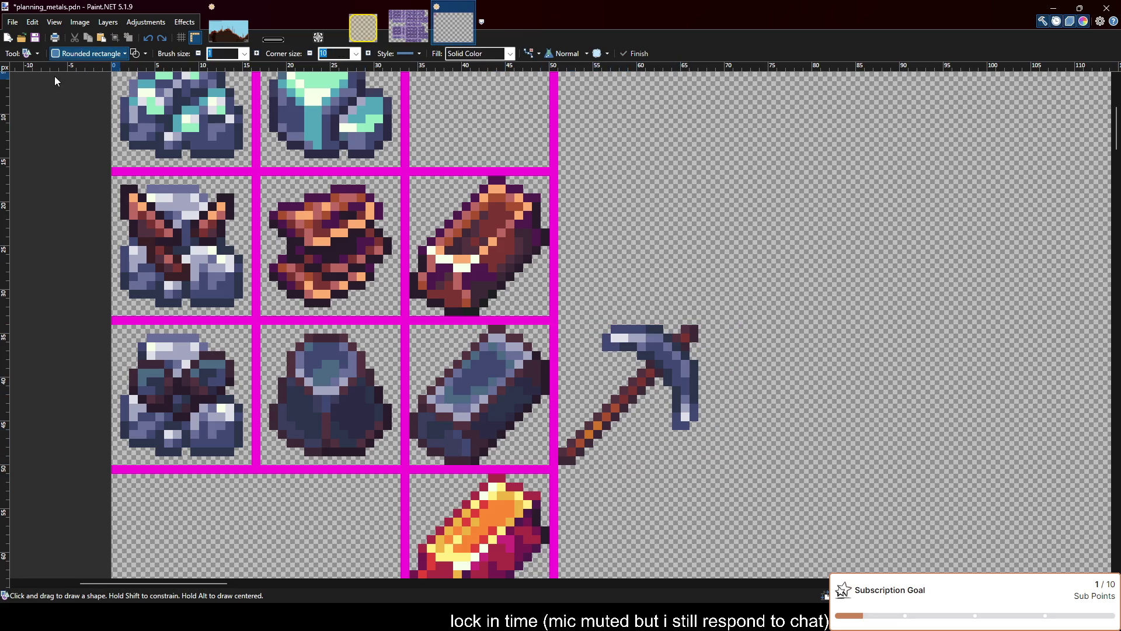
{"action": "scroll", "coordinate": [87, 53], "scroll_direction": "up", "scroll_amount": 1}
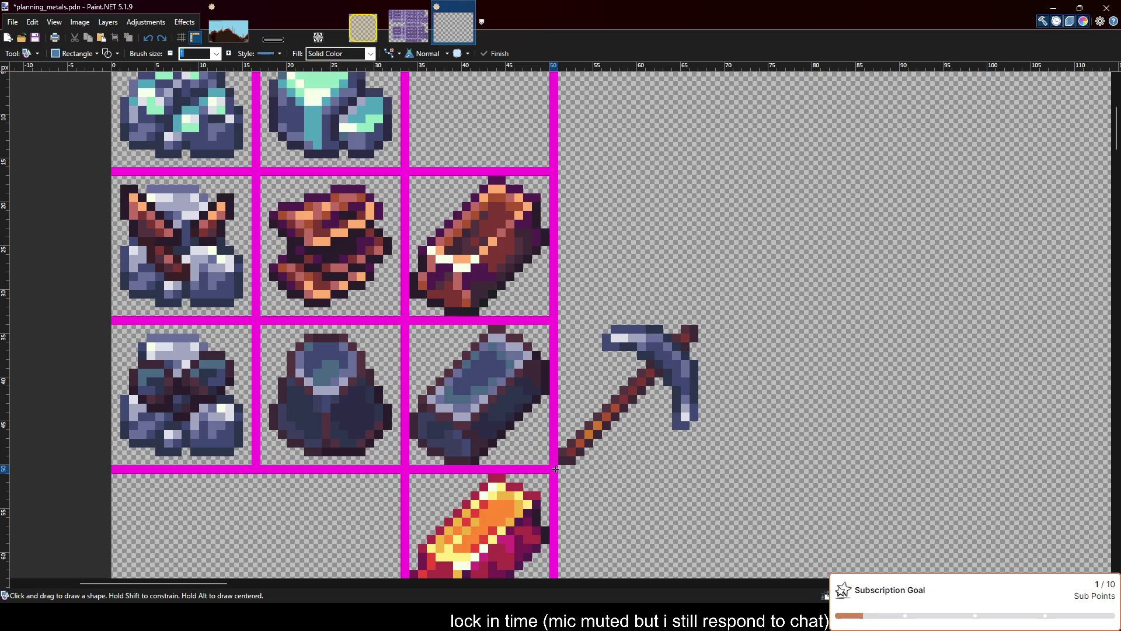
{"action": "mouse_move", "coordinate": [555, 469]}
{"action": "left_mouse_down"}
{"action": "mouse_move", "coordinate": [714, 322]}
{"action": "mouse_move", "coordinate": [705, 323]}
{"action": "left_mouse_up"}
{"action": "scroll", "coordinate": [712, 362], "scroll_direction": "down", "scroll_amount": 1}
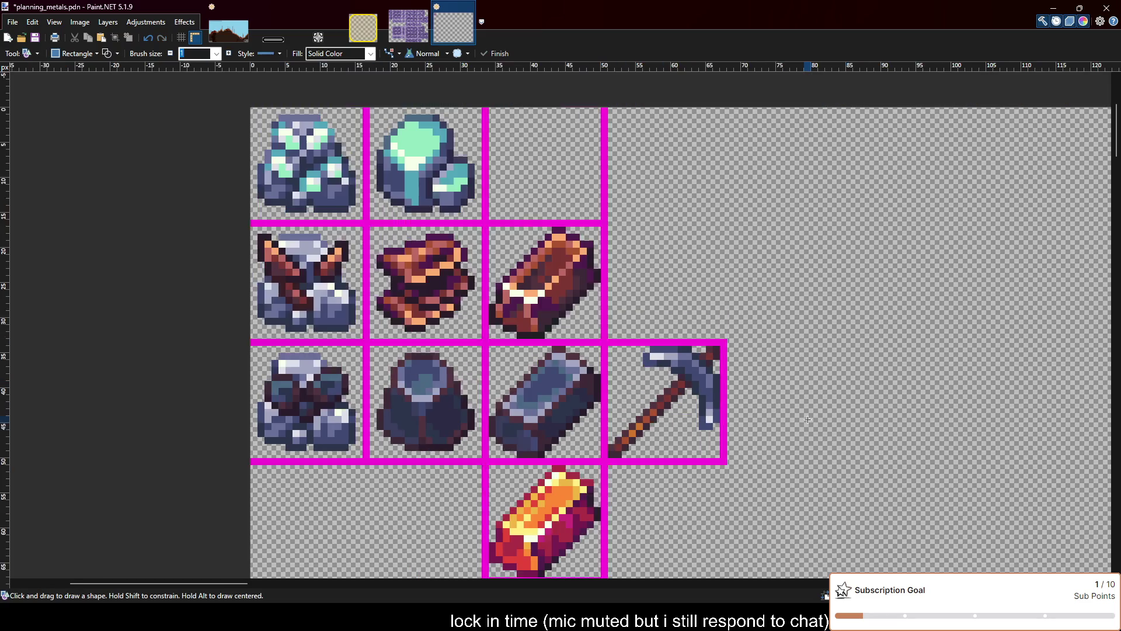
{"action": "scroll", "coordinate": [713, 362], "scroll_direction": "up", "scroll_amount": 1}
{"action": "scroll", "coordinate": [719, 409], "scroll_direction": "right", "scroll_amount": 3}
{"action": "scroll", "coordinate": [719, 409], "scroll_direction": "down", "scroll_amount": 1}
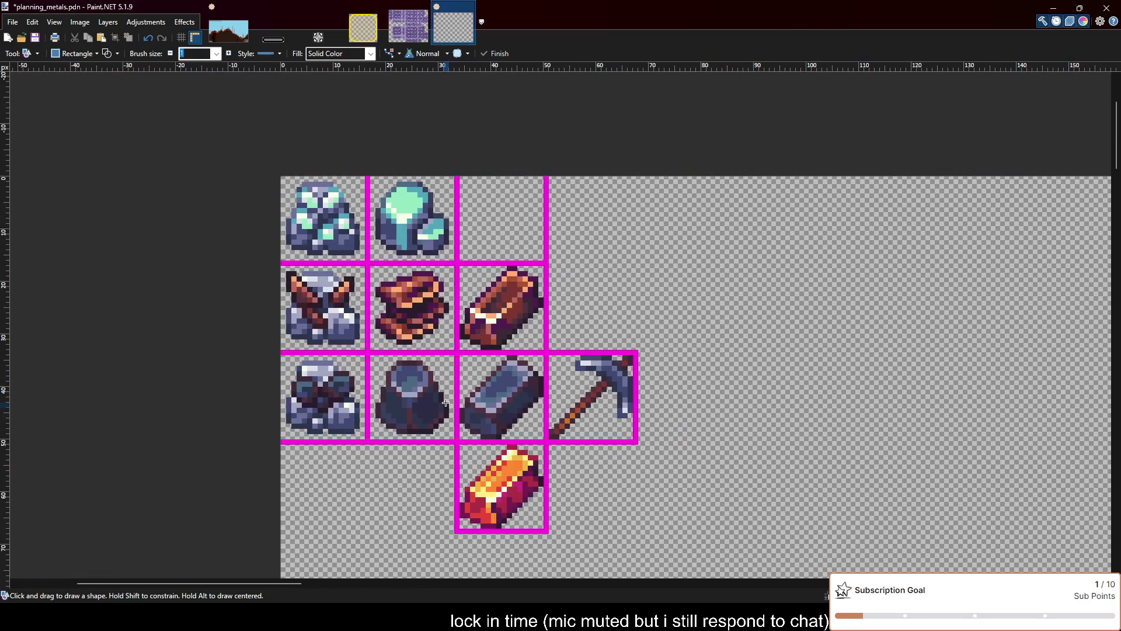
{"action": "scroll", "coordinate": [642, 411], "scroll_direction": "left", "scroll_amount": 3}
{"action": "scroll", "coordinate": [610, 414], "scroll_direction": "right", "scroll_amount": 1}
{"action": "scroll", "coordinate": [610, 414], "scroll_direction": "up", "scroll_amount": 1}
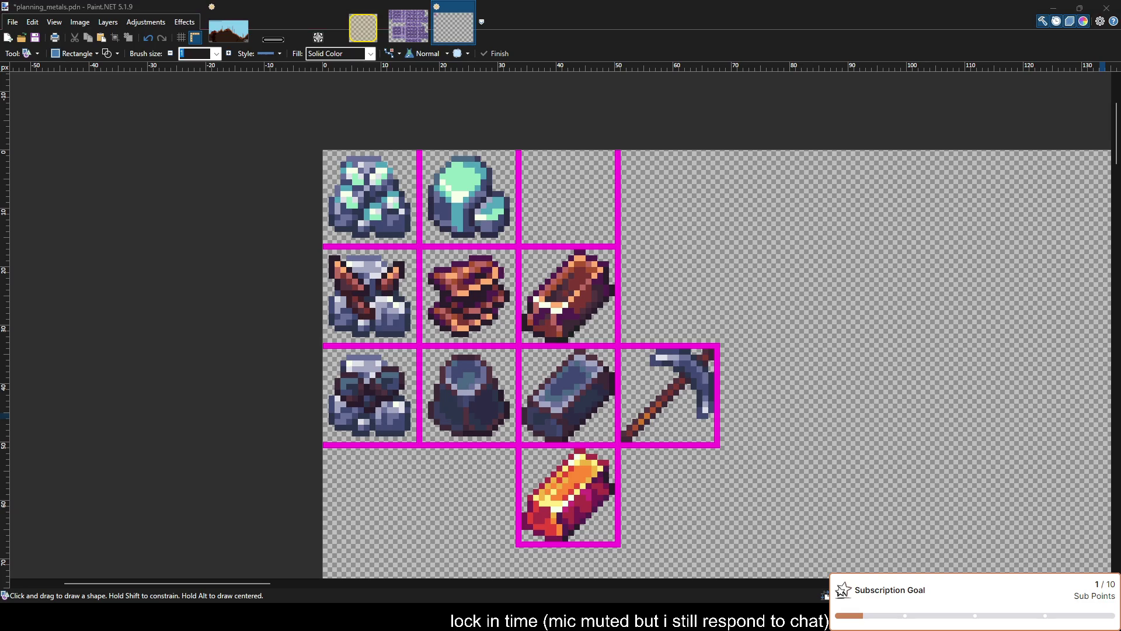
{"action": "left_click", "coordinate": [784, 348]}
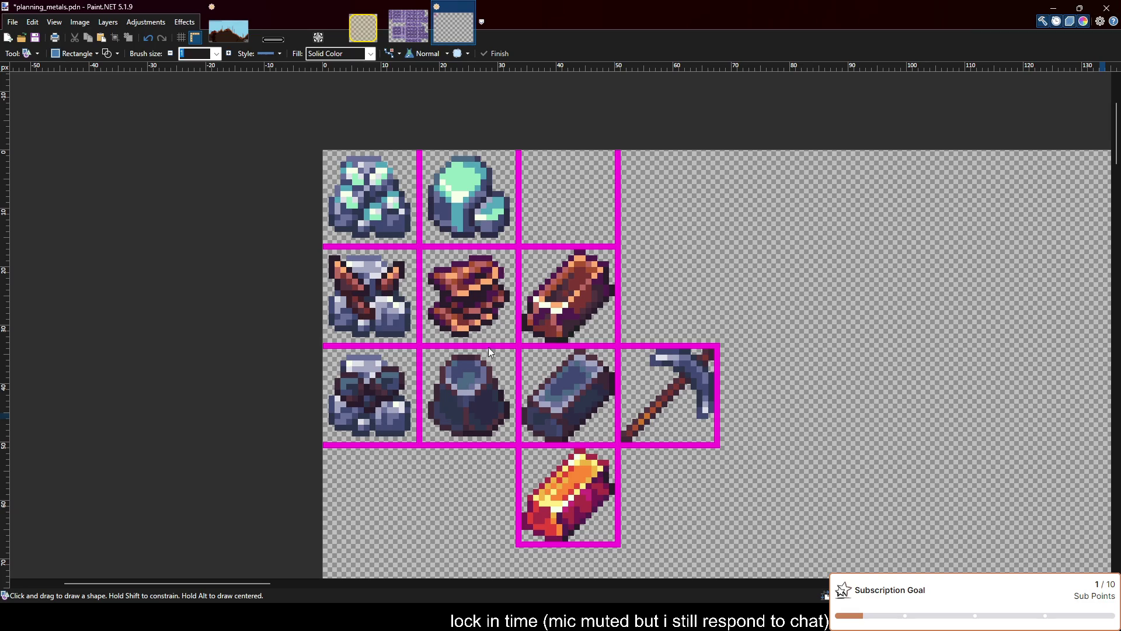
Paste the red pickaxe and place it beside the gold ingot in the bottom row
{"action": "key", "text": "ctrl+v"}
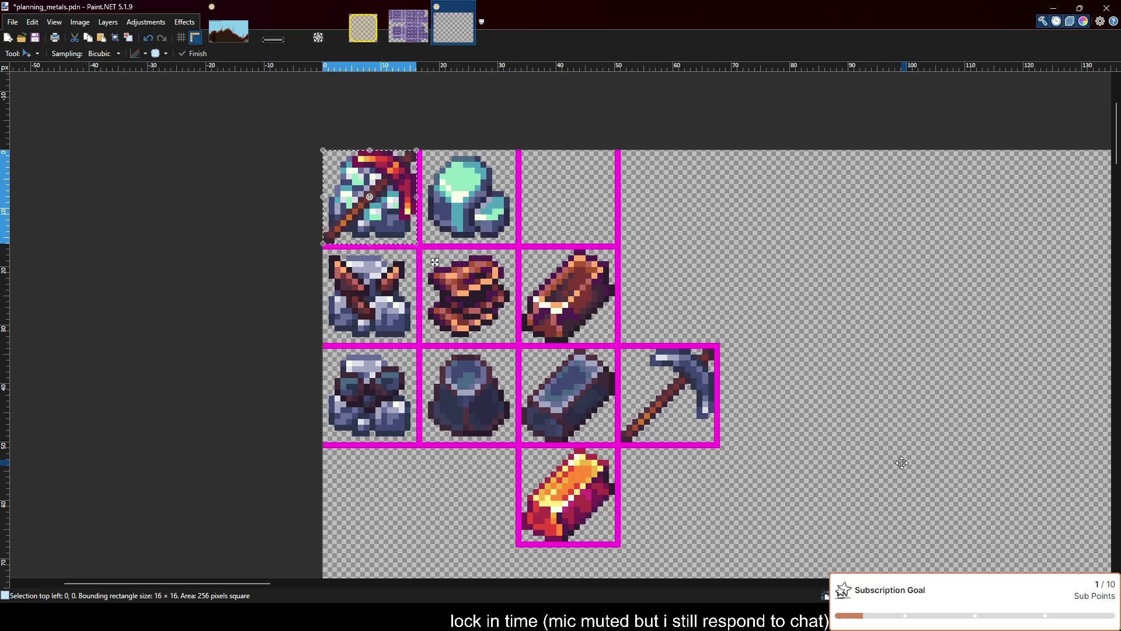
{"action": "key", "text": "ctrl+z"}
{"action": "key", "text": "ctrl+v"}
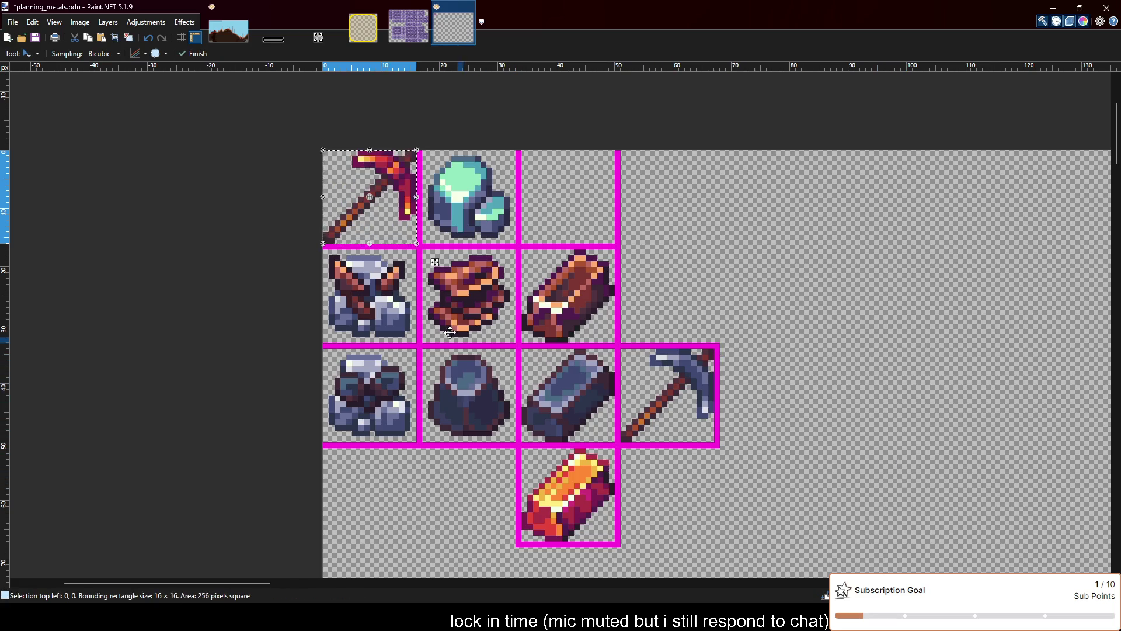
{"action": "mouse_move", "coordinate": [372, 221]}
{"action": "left_mouse_down"}
{"action": "mouse_move", "coordinate": [682, 520]}
{"action": "mouse_move", "coordinate": [670, 520]}
{"action": "left_mouse_up"}
{"action": "scroll", "coordinate": [670, 549], "scroll_direction": "up", "scroll_amount": 2}
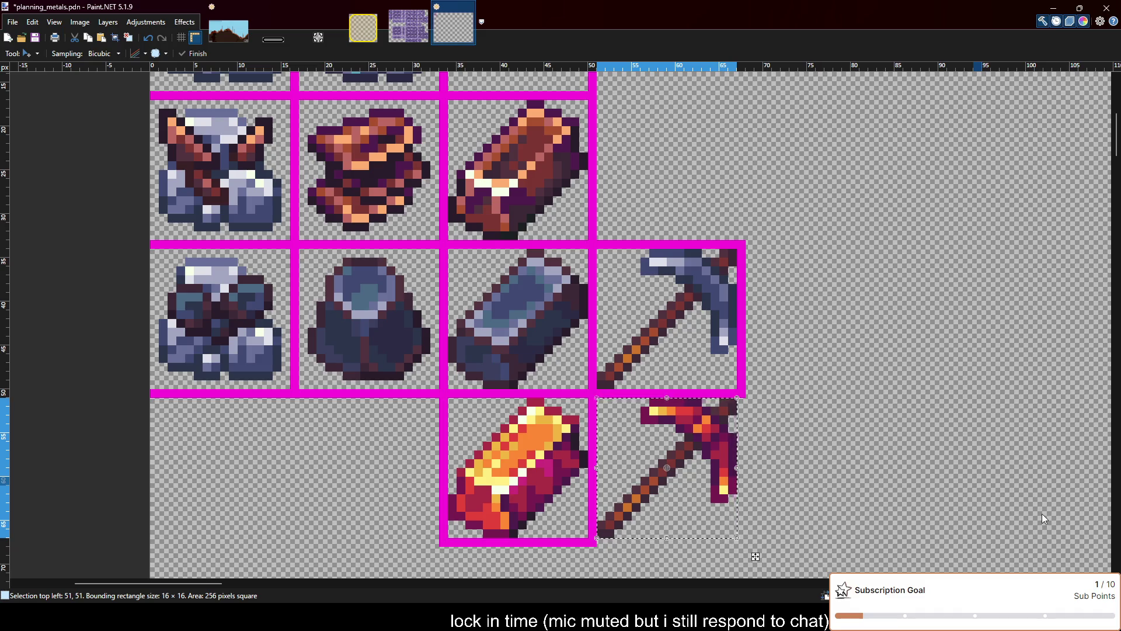
{"action": "key", "text": "ctrl+d"}
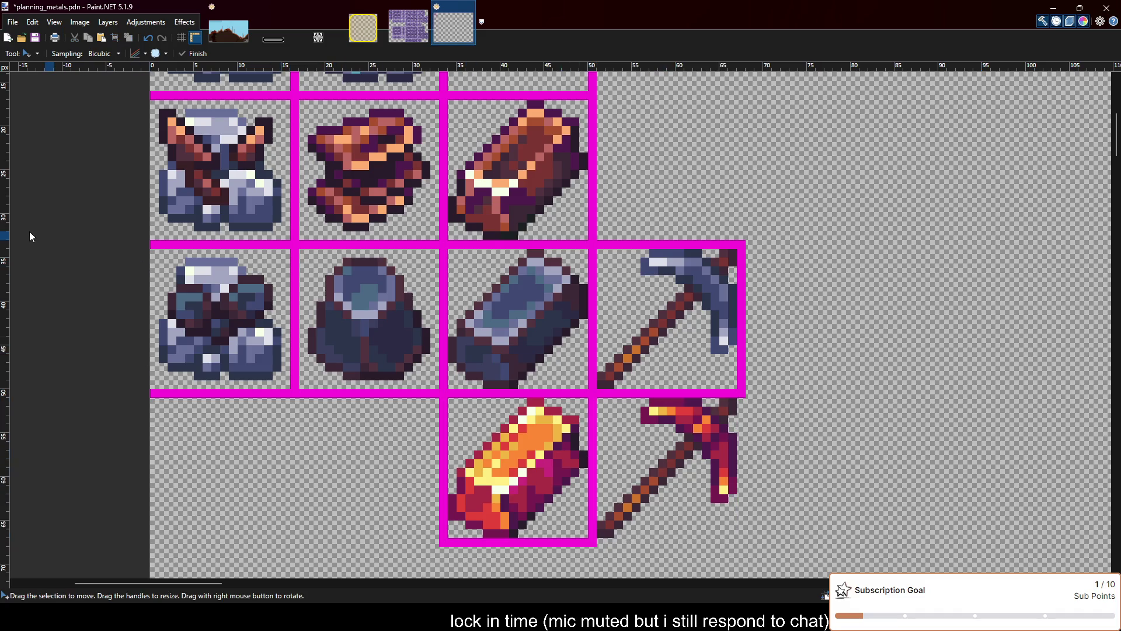
Draw and commit a magenta rectangle border around the red pickaxe
{"action": "key", "text": "o"}
{"action": "left_click_drag", "start_coordinate": [594, 544], "coordinate": [734, 413]}
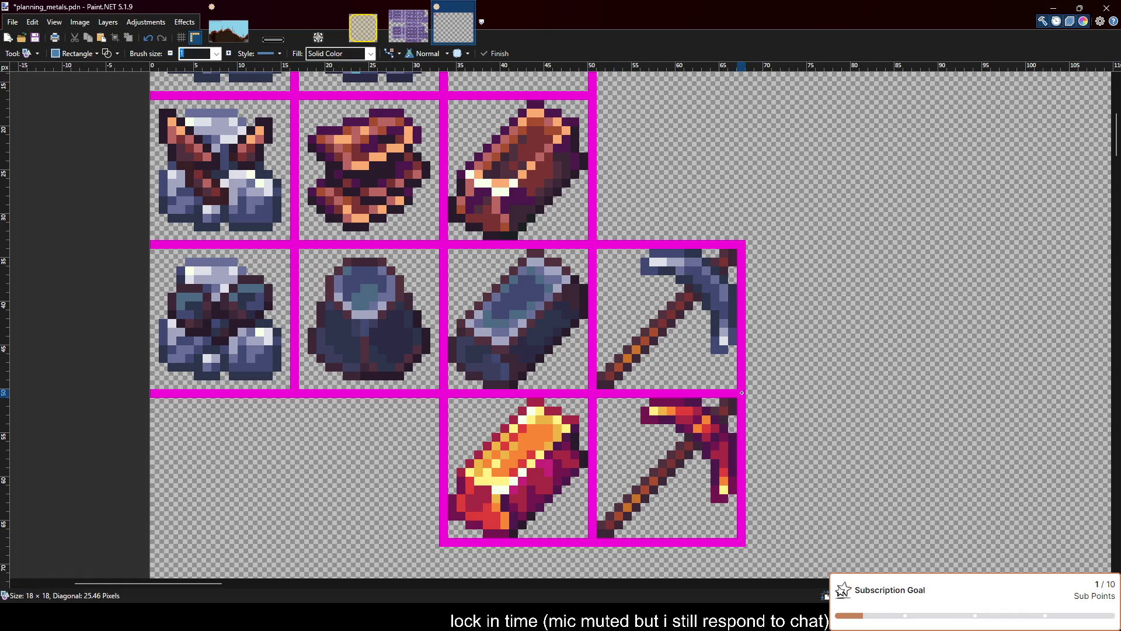
{"action": "key", "text": "Return"}
{"action": "scroll", "coordinate": [830, 378], "scroll_direction": "down", "scroll_amount": 2}
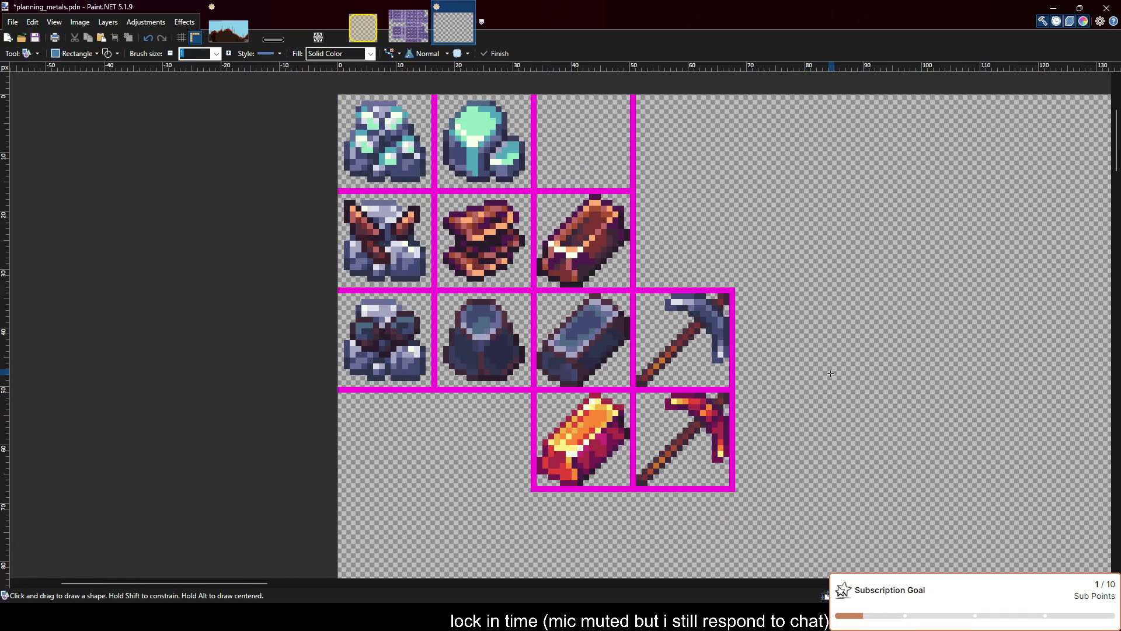
{"action": "scroll", "coordinate": [830, 377], "scroll_direction": "up", "scroll_amount": 1}
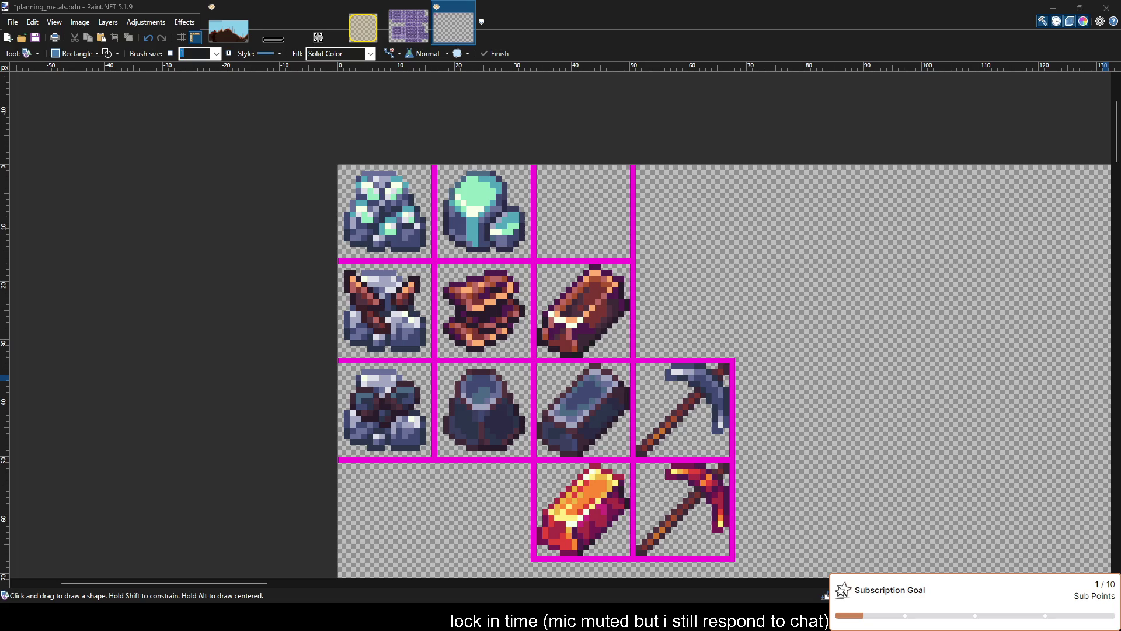
Try placing the copper pickaxe beside the copper ingot twice, undo both, and close item21.png
{"action": "key", "text": "ctrl+v"}
{"action": "left_click_drag", "start_coordinate": [387, 230], "coordinate": [671, 328]}
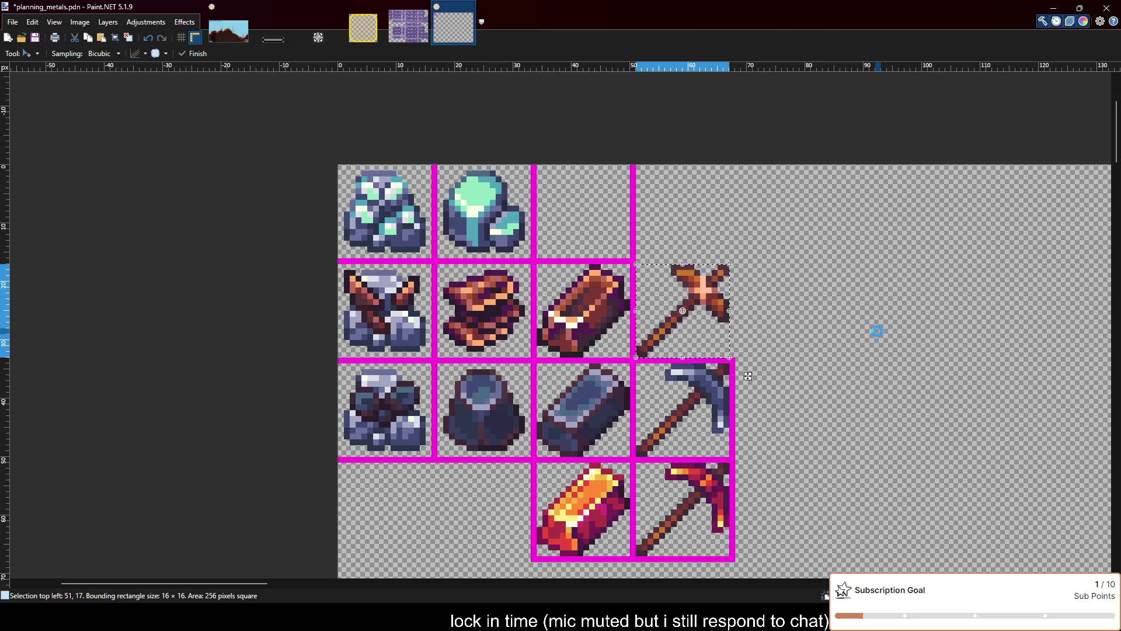
{"action": "key", "text": "ctrl+z"}
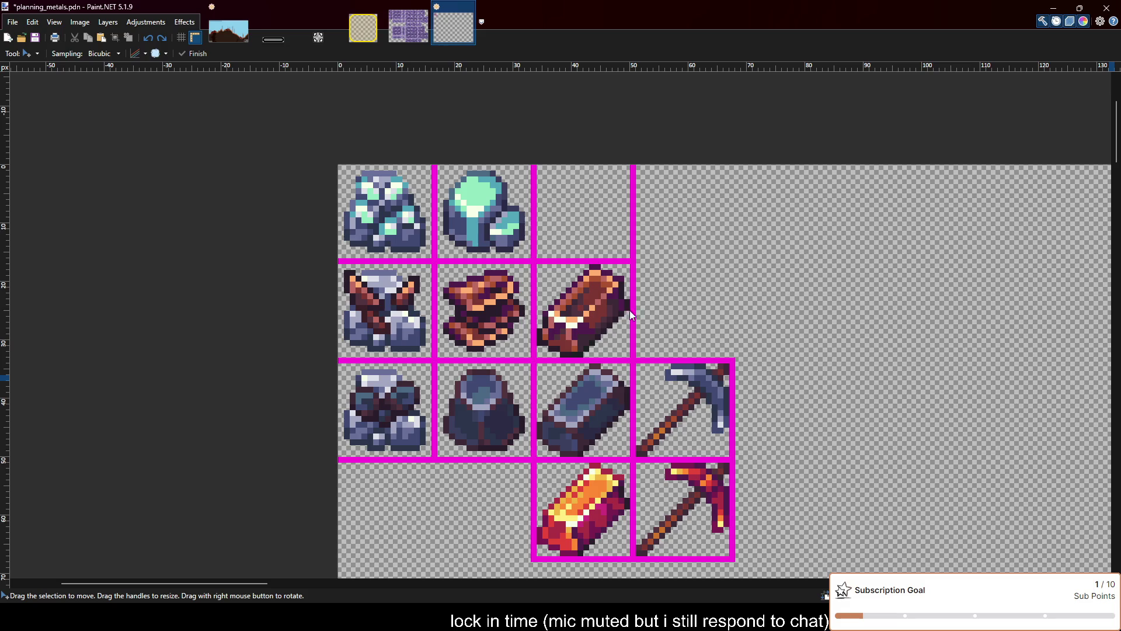
{"action": "key", "text": "ctrl+v"}
{"action": "left_click_drag", "start_coordinate": [426, 245], "coordinate": [686, 327]}
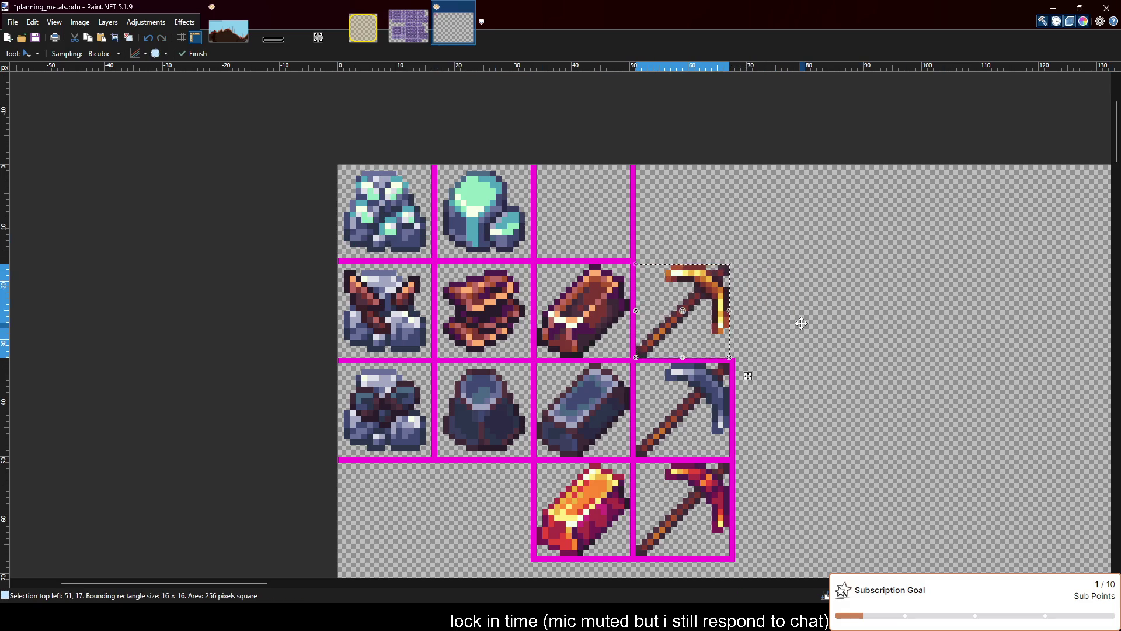
{"action": "key", "text": "ctrl+z"}
{"action": "key", "text": "ctrl+z"}
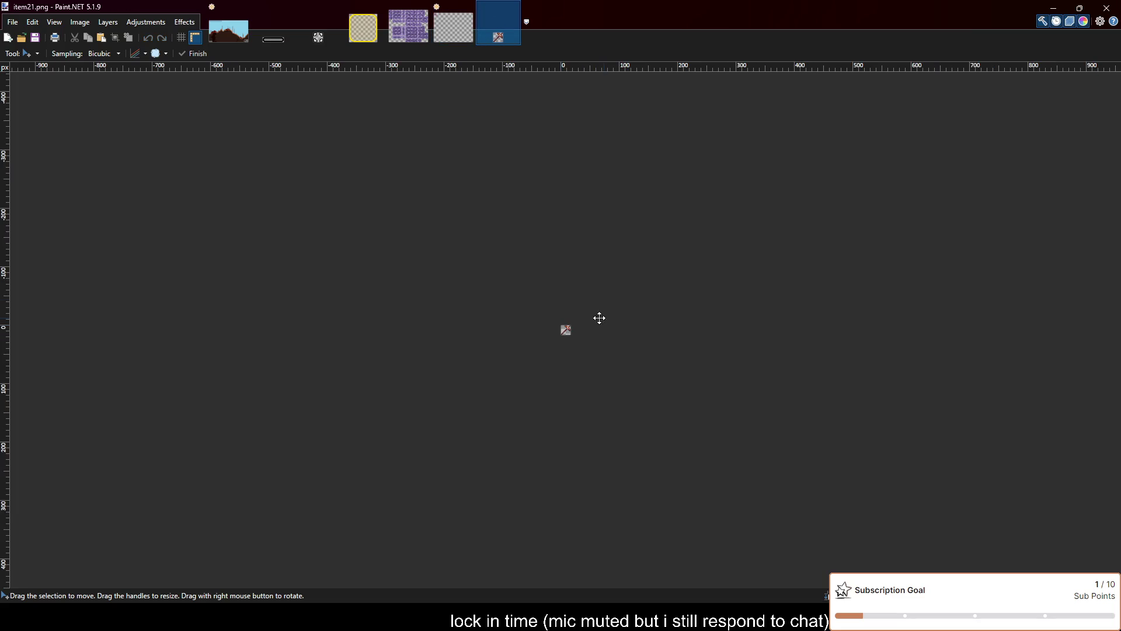
{"action": "left_click", "coordinate": [514, 12]}
{"action": "scroll", "coordinate": [745, 313], "scroll_direction": "up", "scroll_amount": 1}
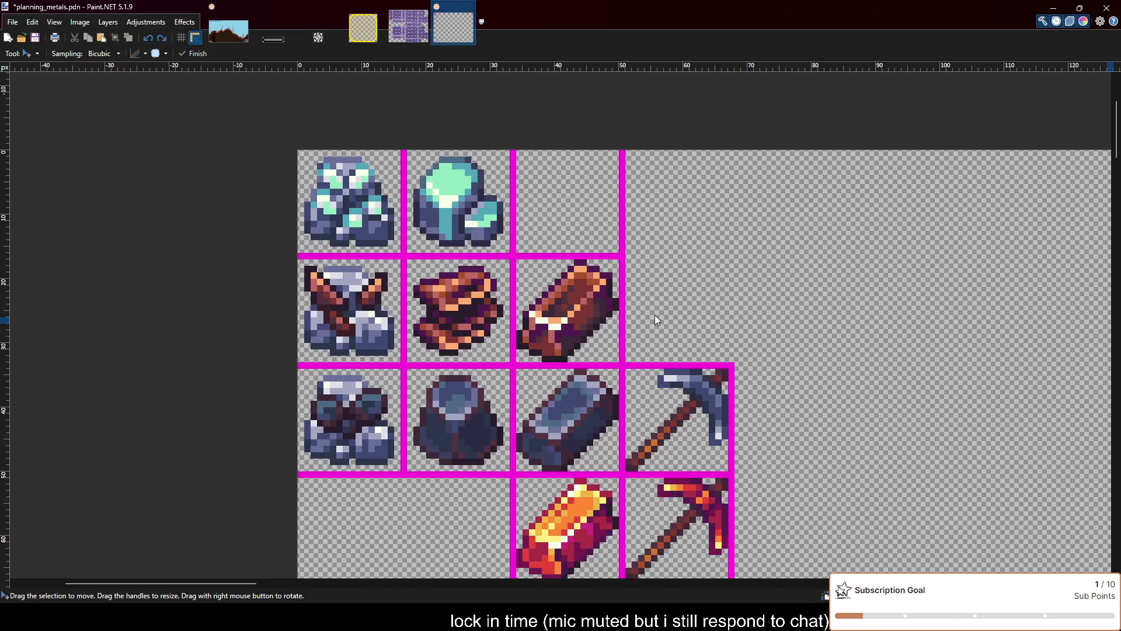
Paste the copper pickaxe beside the copper ingot and deselect it
{"action": "key", "text": "ctrl+v"}
{"action": "key", "text": "ctrl+z"}
{"action": "key", "text": "Delete"}
{"action": "key", "text": "ctrl+v"}
{"action": "left_click_drag", "start_coordinate": [394, 240], "coordinate": [722, 350]}
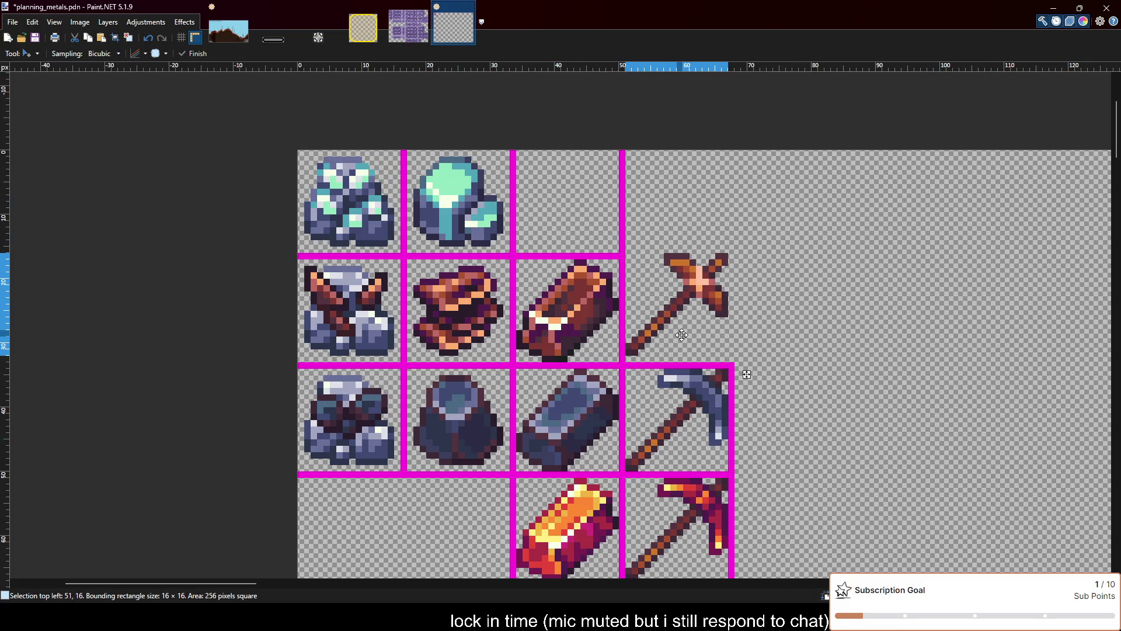
{"action": "key", "text": "ctrl+d"}
Draw a magenta rectangle border around the copper pickaxe cell
{"action": "scroll", "coordinate": [806, 379], "scroll_direction": "down", "scroll_amount": 3}
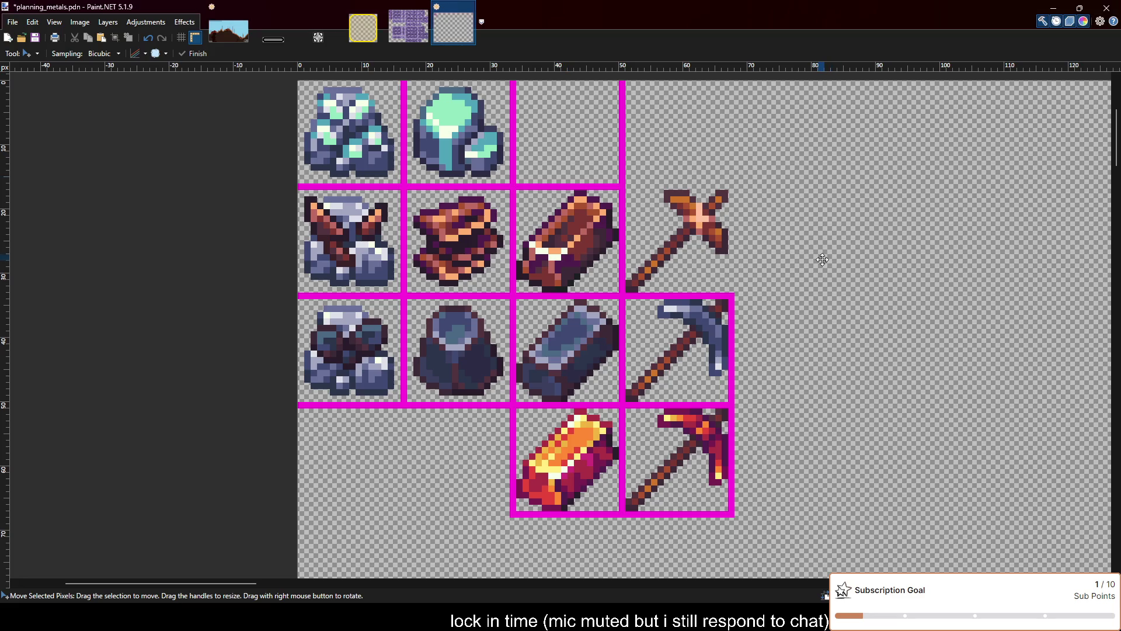
{"action": "scroll", "coordinate": [789, 260], "scroll_direction": "down", "scroll_amount": 2}
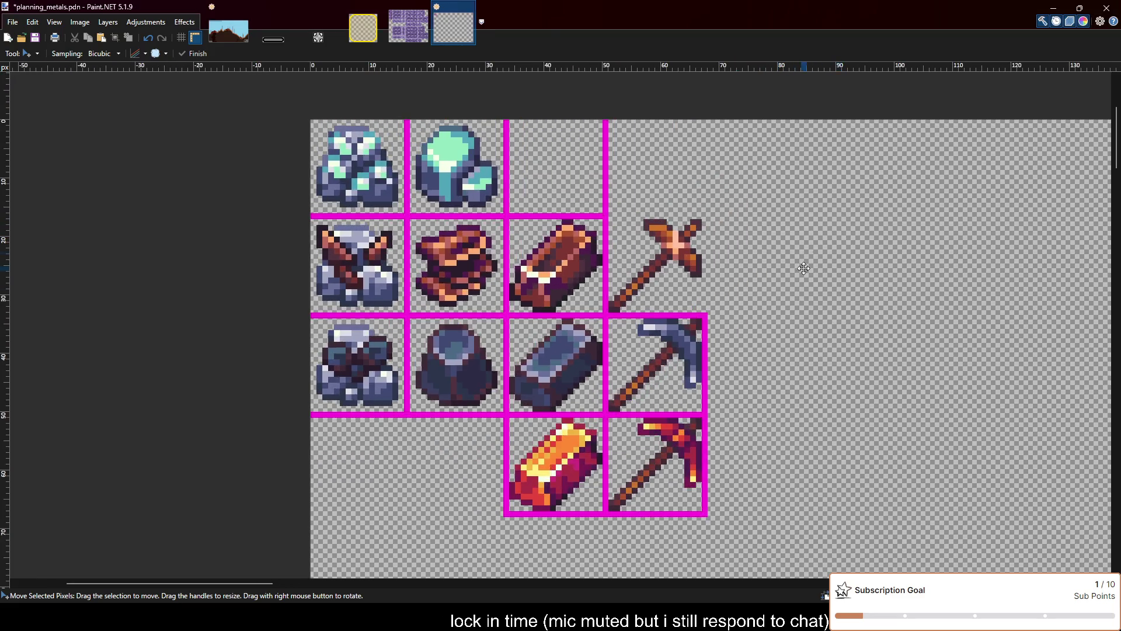
{"action": "scroll", "coordinate": [759, 292], "scroll_direction": "up", "scroll_amount": 2}
{"action": "scroll", "coordinate": [759, 292], "scroll_direction": "up", "scroll_amount": 2}
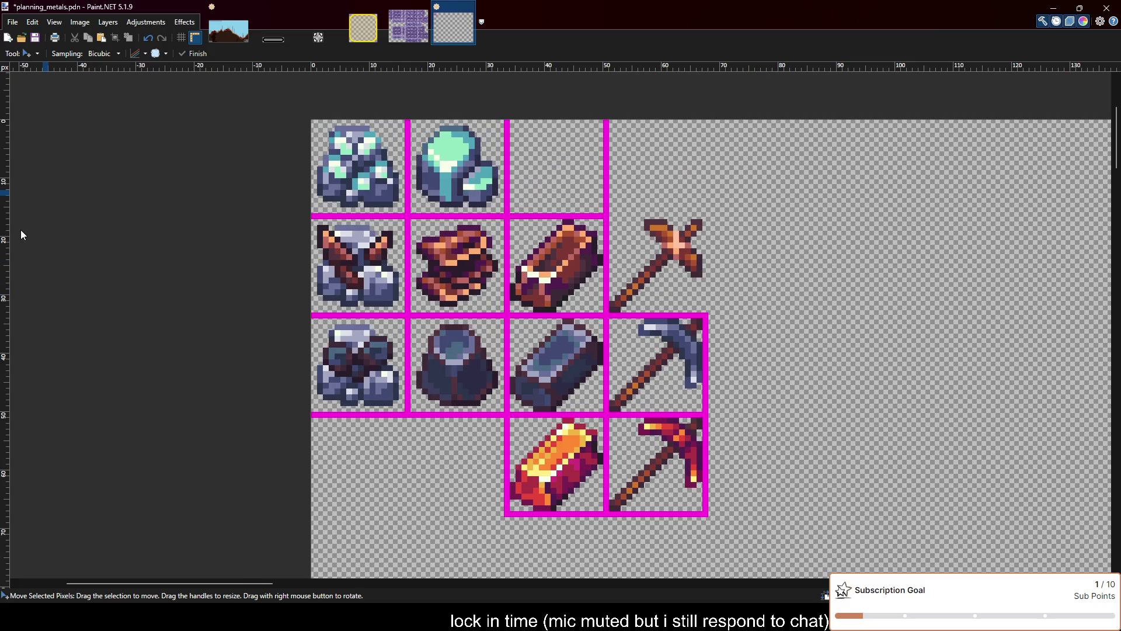
{"action": "key", "text": "o"}
{"action": "scroll", "coordinate": [693, 284], "scroll_direction": "up", "scroll_amount": 2}
{"action": "left_click_drag", "start_coordinate": [533, 355], "coordinate": [701, 185]}
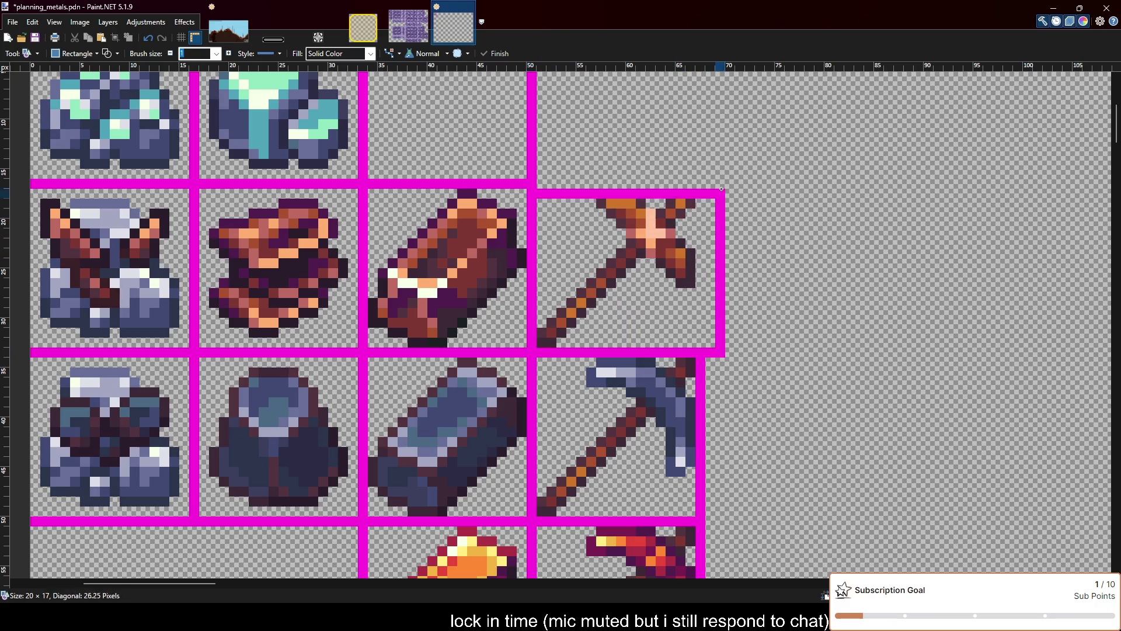
Undo the new border and the pickaxe, leaving that cell empty again
{"action": "scroll", "coordinate": [772, 263], "scroll_direction": "down", "scroll_amount": 1}
{"action": "scroll", "coordinate": [772, 263], "scroll_direction": "down", "scroll_amount": 1}
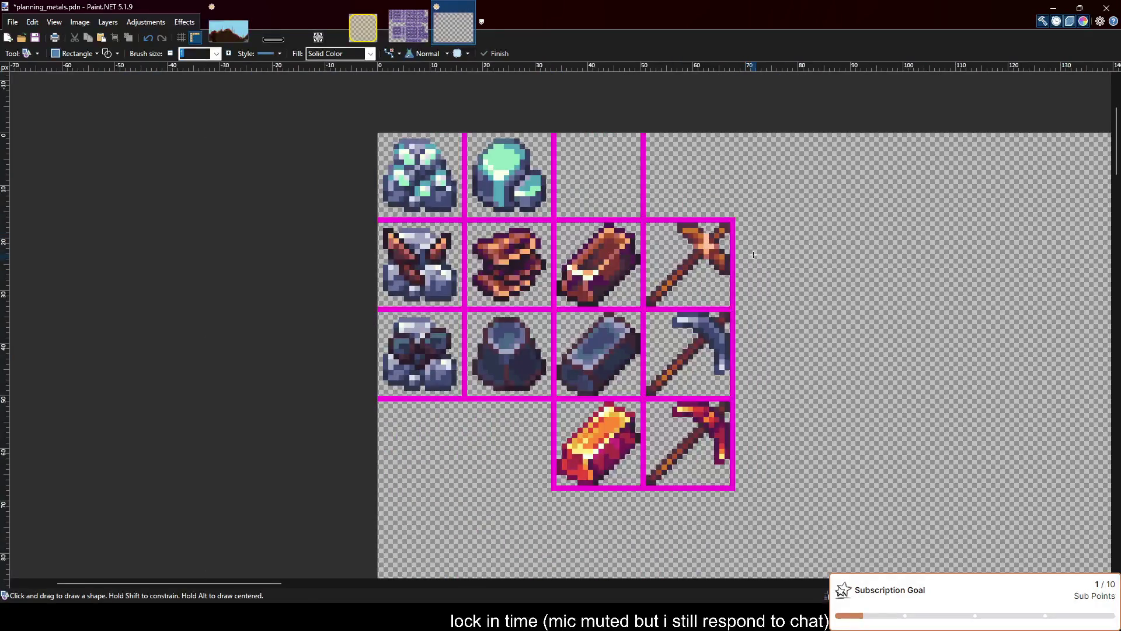
{"action": "scroll", "coordinate": [765, 257], "scroll_direction": "down", "scroll_amount": 1}
{"action": "scroll", "coordinate": [861, 275], "scroll_direction": "up", "scroll_amount": 1}
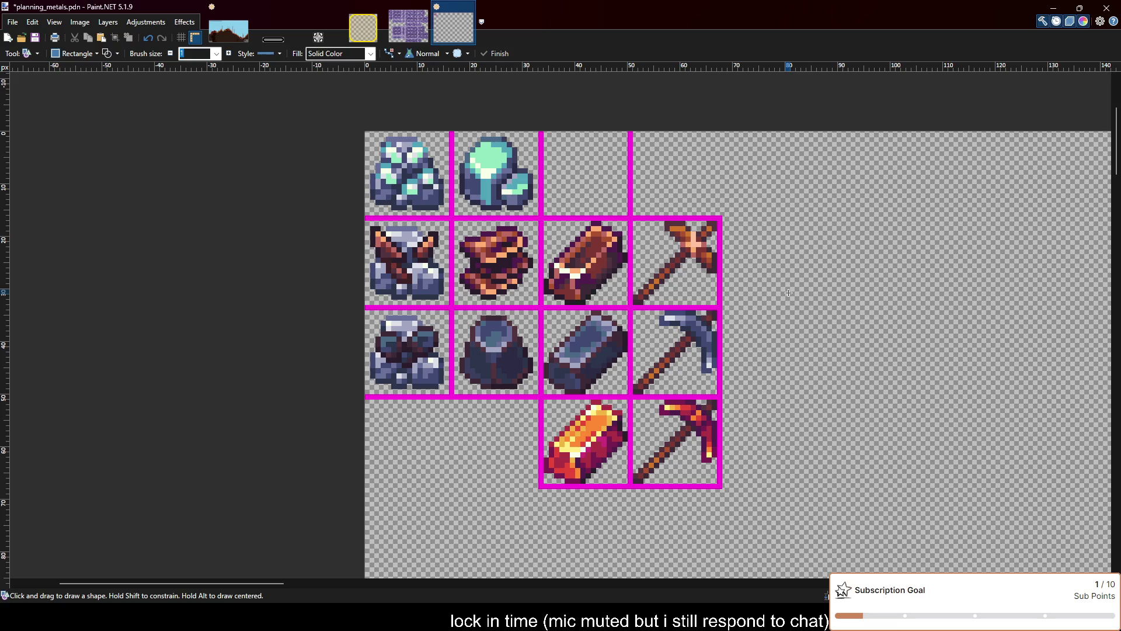
{"action": "key", "text": "ctrl+z"}
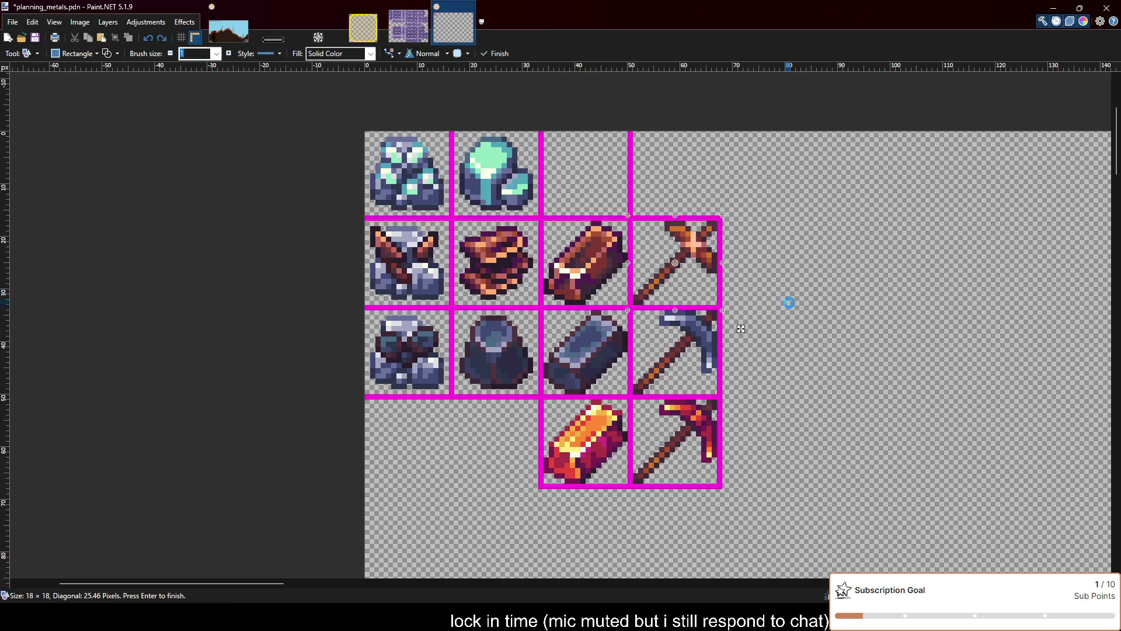
{"action": "key", "text": "ctrl+z"}
{"action": "key", "text": "ctrl+z"}
{"action": "key", "text": "ctrl+z"}
{"action": "key", "text": "ctrl+z"}
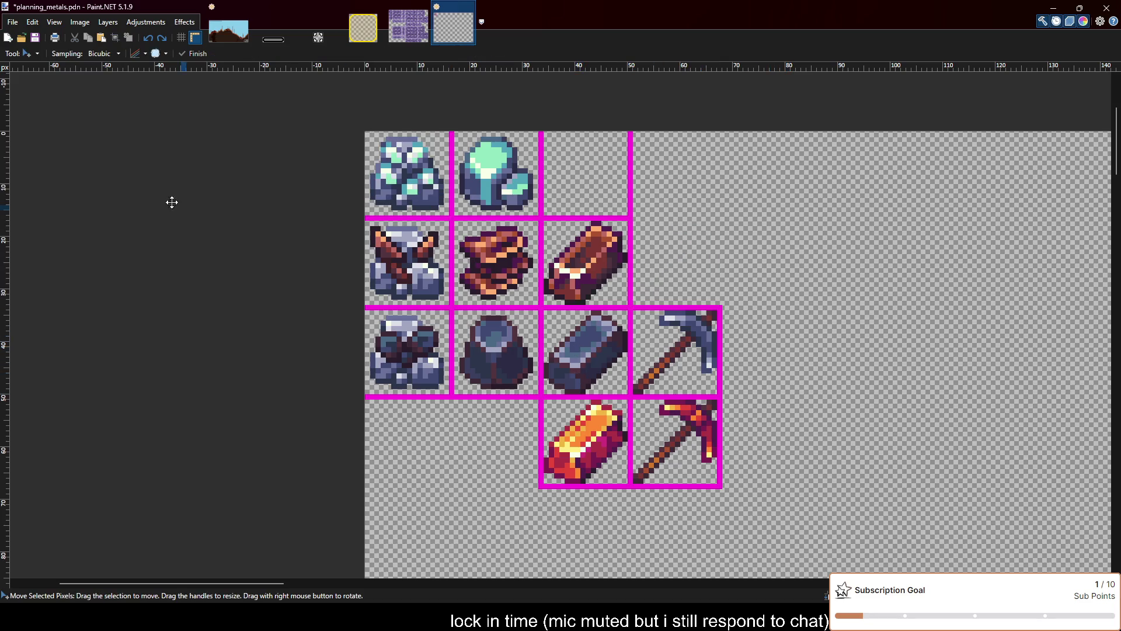
Copy the red pickaxe from the bottom-right cell into the empty upper-right cell
{"action": "key", "text": "s"}
{"action": "scroll", "coordinate": [642, 506], "scroll_direction": "up", "scroll_amount": 2}
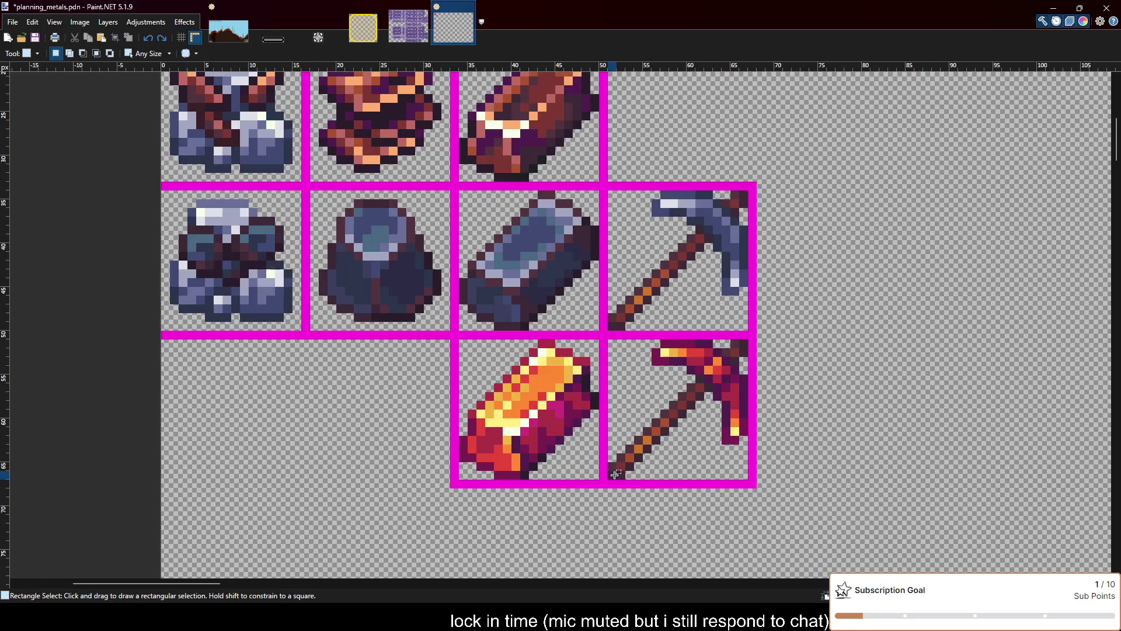
{"action": "left_click_drag", "start_coordinate": [610, 478], "coordinate": [749, 340]}
{"action": "key", "text": "m"}
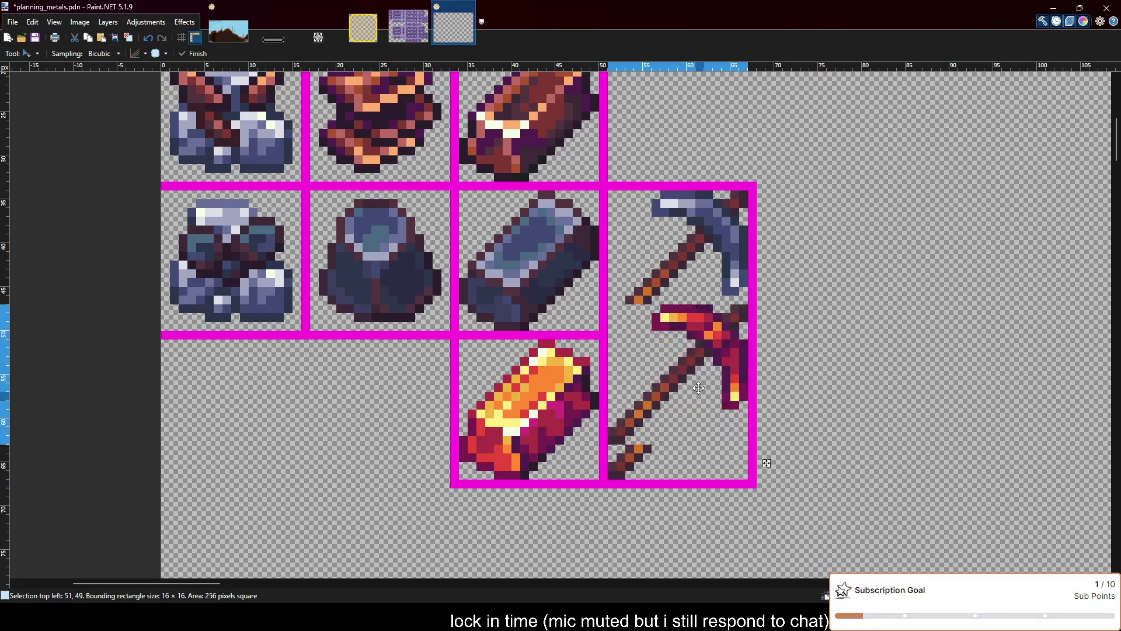
{"action": "left_click_drag", "start_coordinate": [762, 410], "coordinate": [762, 182]}
{"action": "scroll", "coordinate": [671, 205], "scroll_direction": "up", "scroll_amount": 3}
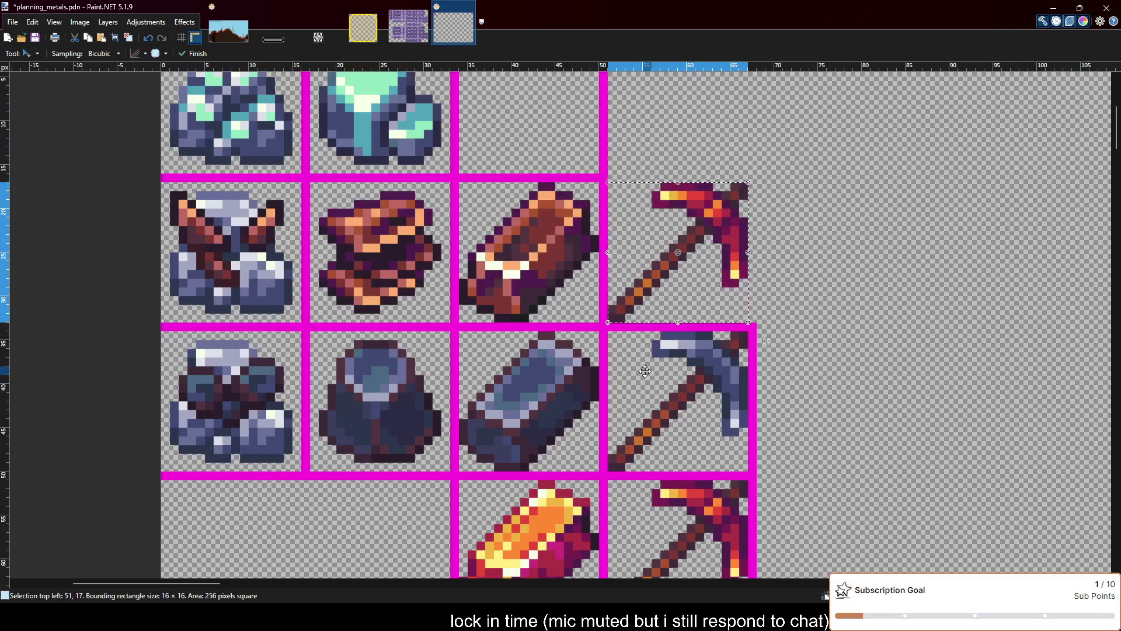
{"action": "scroll", "coordinate": [695, 289], "scroll_direction": "up", "scroll_amount": 1}
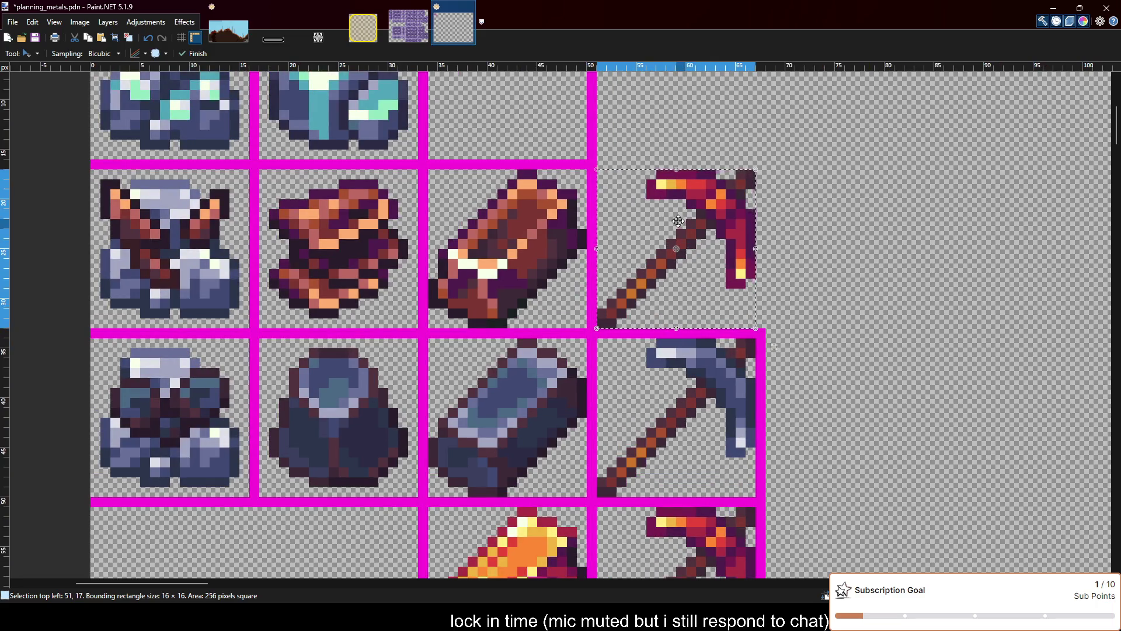
{"action": "scroll", "coordinate": [695, 124], "scroll_direction": "up", "scroll_amount": 1}
{"action": "scroll", "coordinate": [695, 124], "scroll_direction": "up", "scroll_amount": 1}
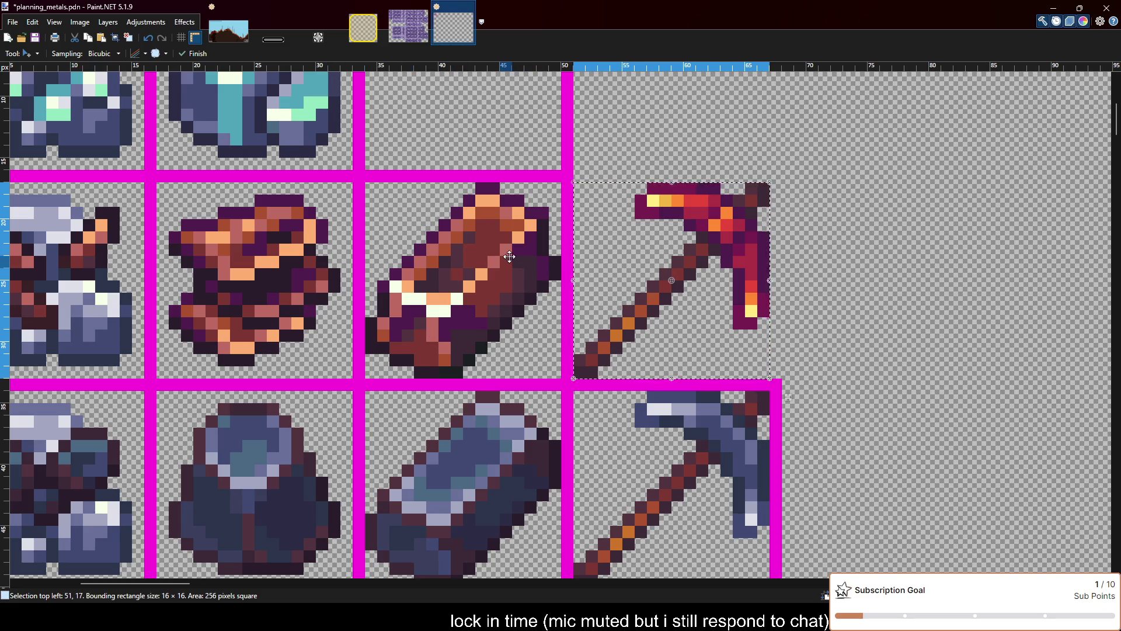
{"action": "key", "text": "ctrl+d"}
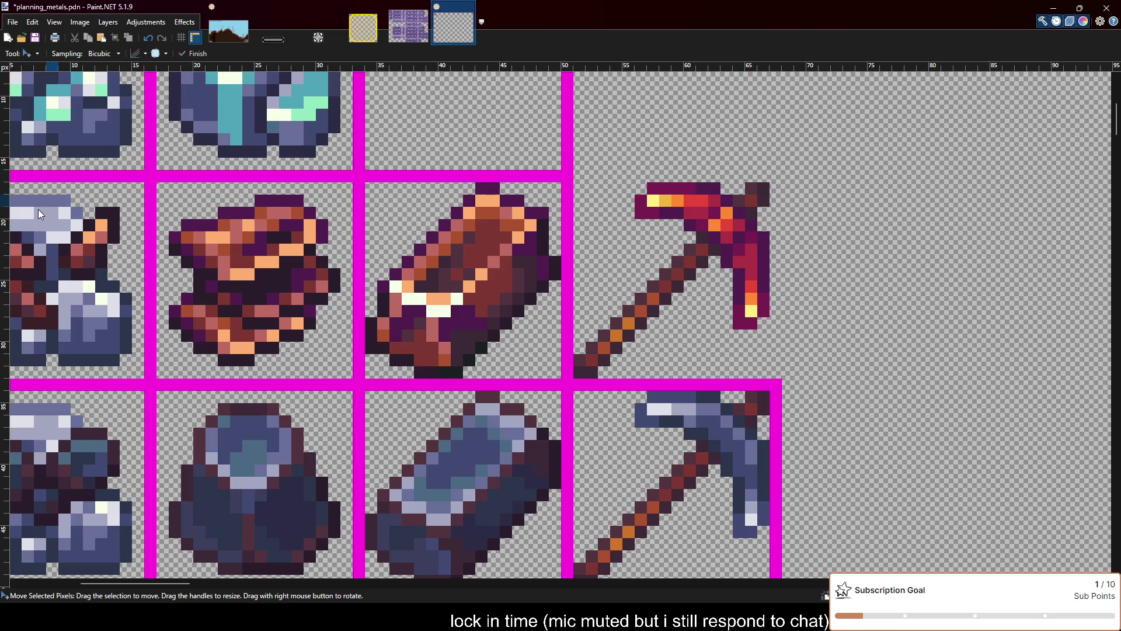
Try a magenta Recolor stroke on the pickaxe head, then undo it
{"action": "key", "text": "r"}
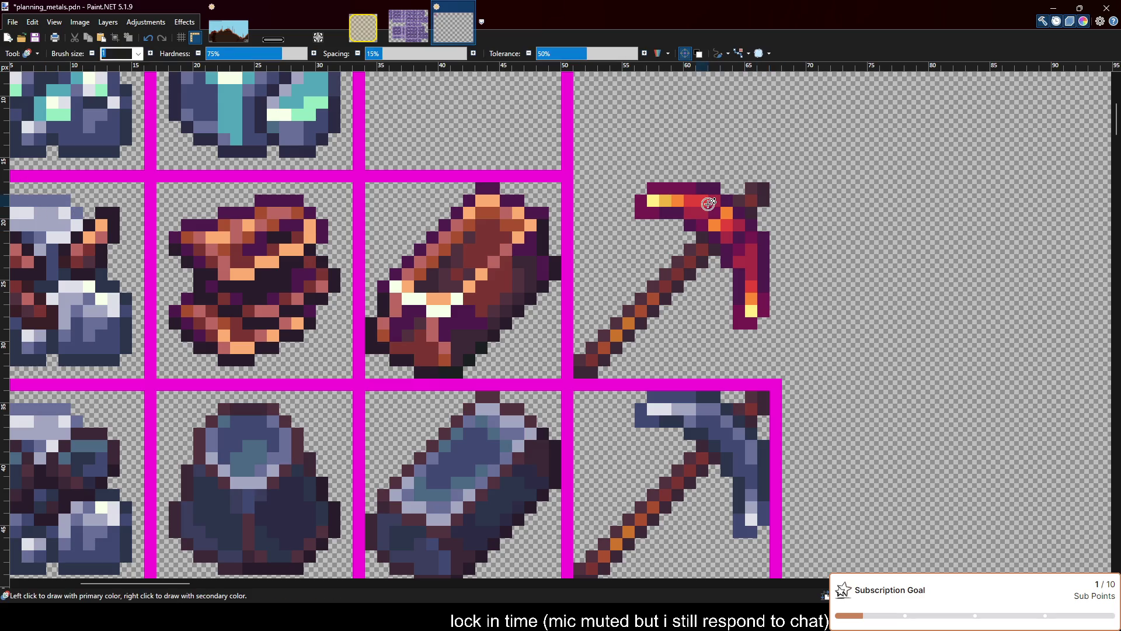
{"action": "left_click_drag", "start_coordinate": [709, 203], "coordinate": [753, 263]}
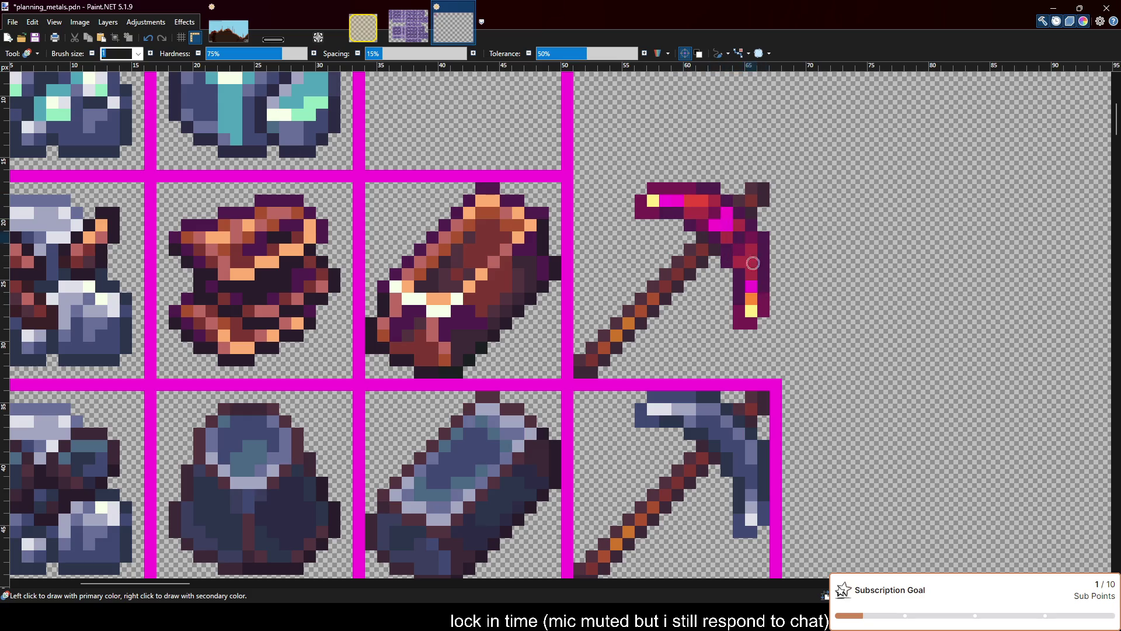
{"action": "key", "text": "ctrl+z"}
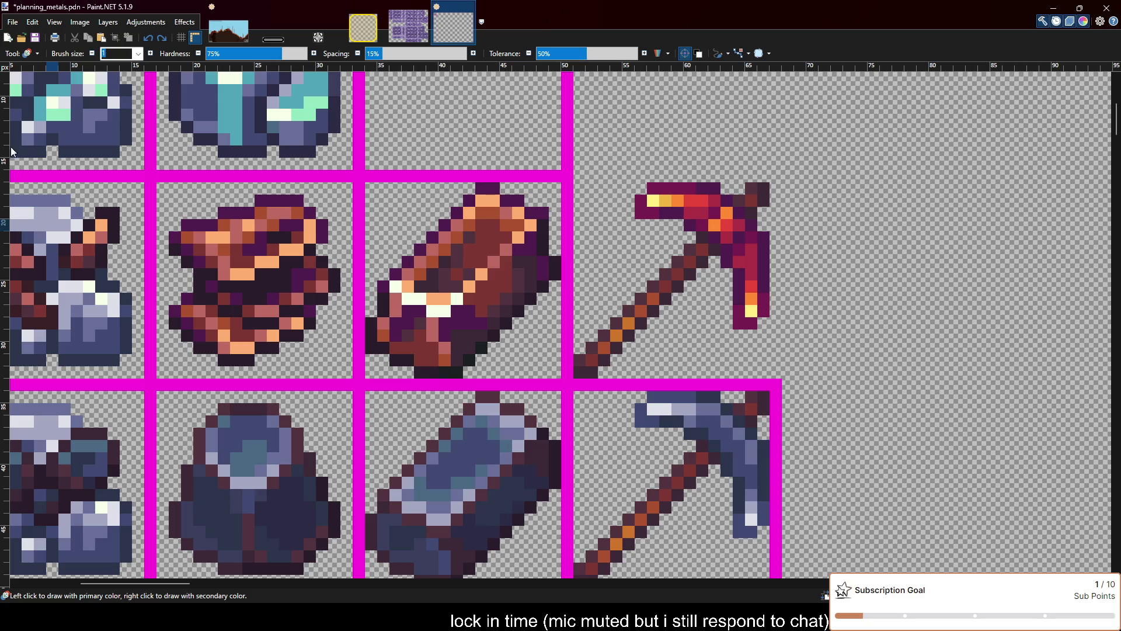
{"action": "key", "text": "s"}
{"action": "scroll", "coordinate": [743, 440], "scroll_direction": "up", "scroll_amount": 2}
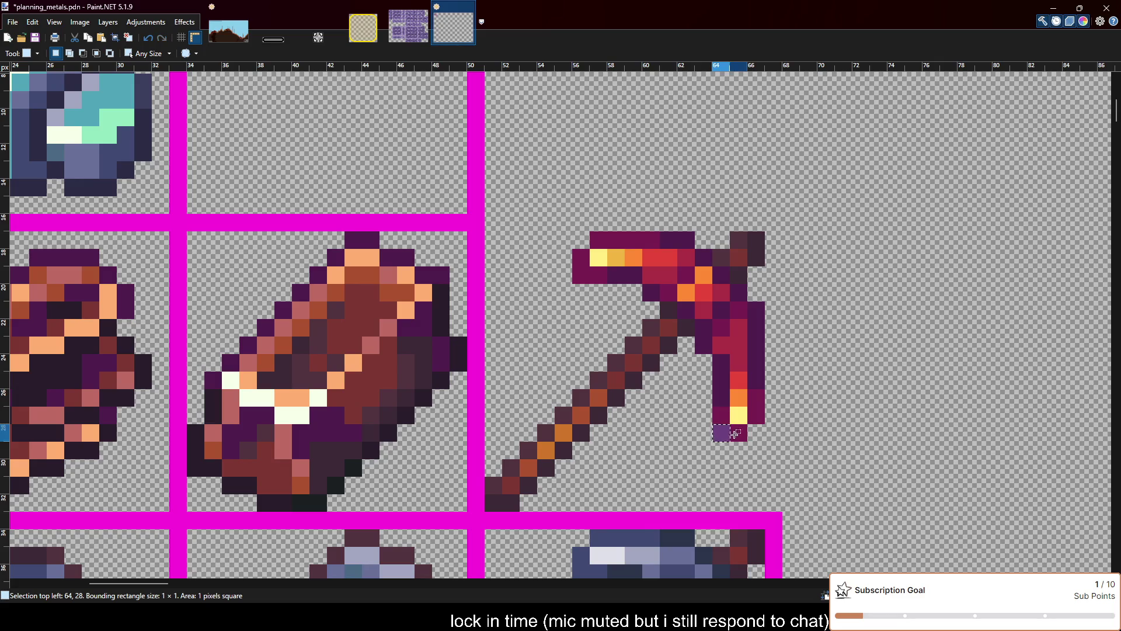
Select the pickaxe head's tip, blade and upper rows with several rectangle selections
{"action": "mouse_move", "coordinate": [742, 440]}
{"action": "left_mouse_down"}
{"action": "mouse_move", "coordinate": [714, 409]}
{"action": "mouse_move", "coordinate": [756, 360]}
{"action": "left_mouse_up"}
{"action": "mouse_move", "coordinate": [738, 415]}
{"action": "left_mouse_down"}
{"action": "mouse_move", "coordinate": [718, 344]}
{"action": "mouse_move", "coordinate": [760, 307]}
{"action": "mouse_move", "coordinate": [730, 329]}
{"action": "mouse_move", "coordinate": [725, 315]}
{"action": "left_mouse_up"}
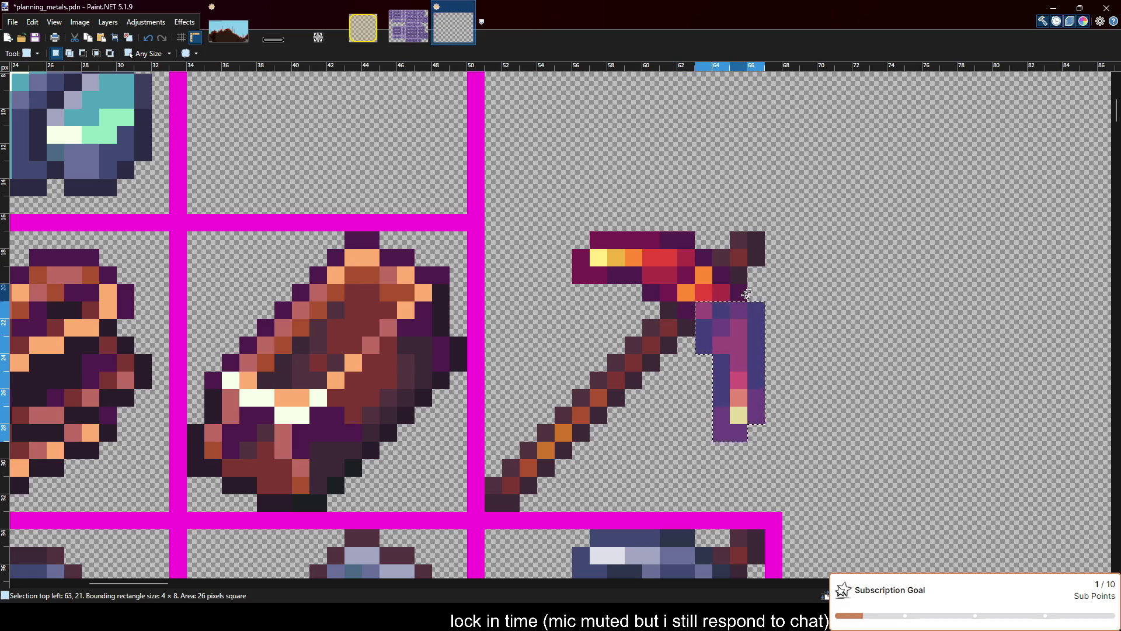
{"action": "mouse_move", "coordinate": [746, 293]}
{"action": "left_mouse_down"}
{"action": "mouse_move", "coordinate": [646, 292]}
{"action": "mouse_move", "coordinate": [693, 317]}
{"action": "left_mouse_up"}
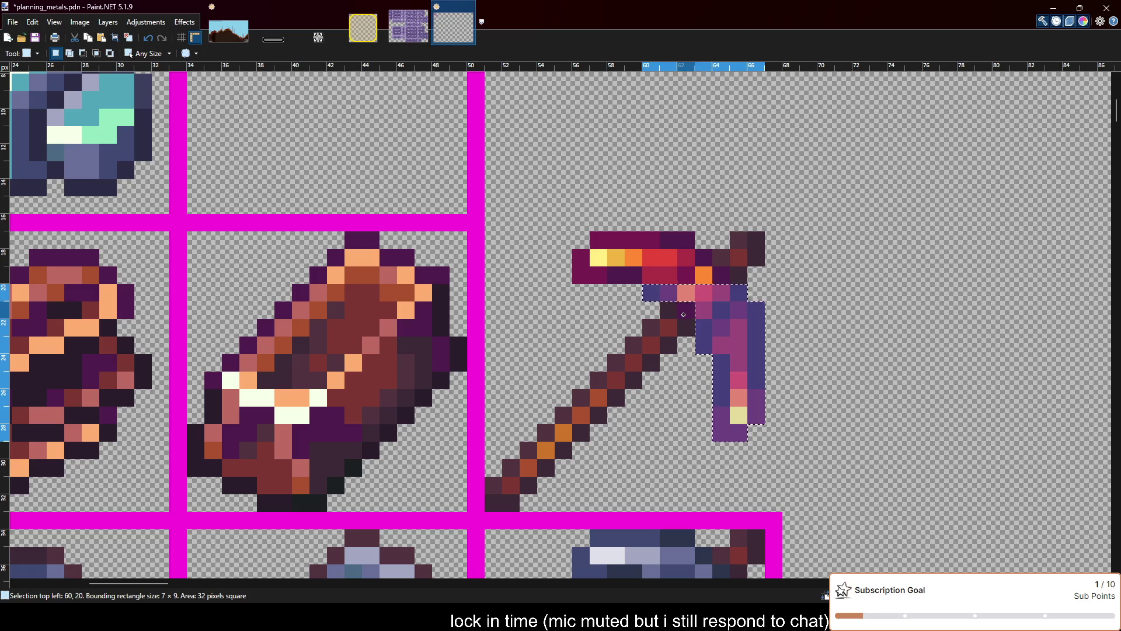
{"action": "mouse_move", "coordinate": [581, 278]}
{"action": "left_mouse_down"}
{"action": "mouse_move", "coordinate": [683, 257]}
{"action": "mouse_move", "coordinate": [592, 240]}
{"action": "left_mouse_up"}
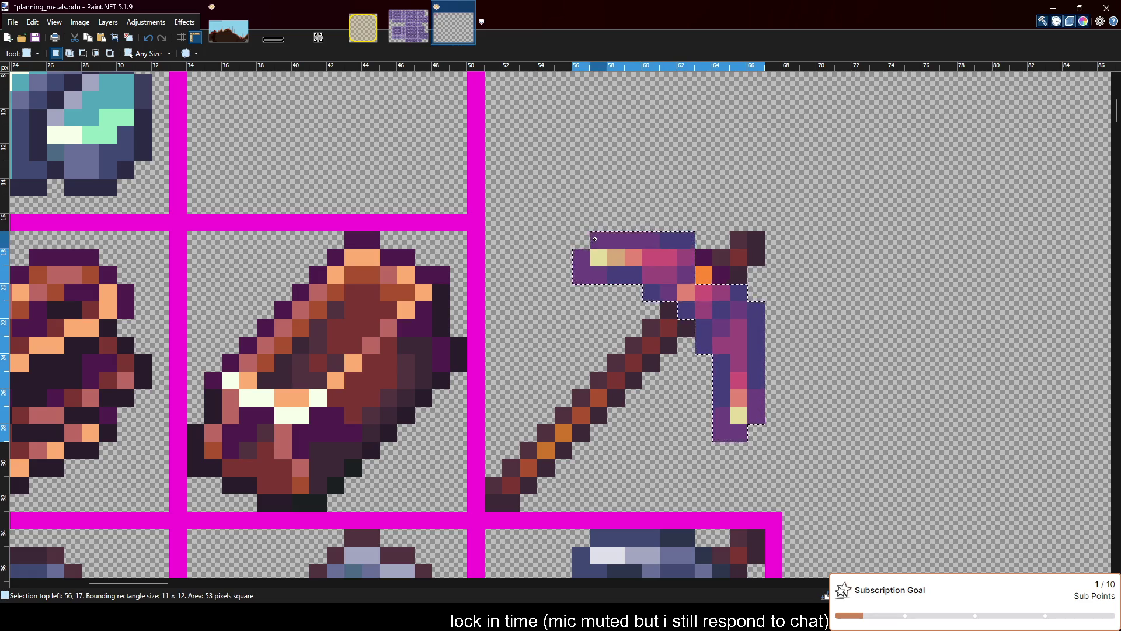
{"action": "mouse_move", "coordinate": [721, 263]}
{"action": "left_mouse_down"}
{"action": "mouse_move", "coordinate": [704, 274]}
{"action": "mouse_move", "coordinate": [726, 279]}
{"action": "left_mouse_up"}
{"action": "scroll", "coordinate": [759, 280], "scroll_direction": "down", "scroll_amount": 1}
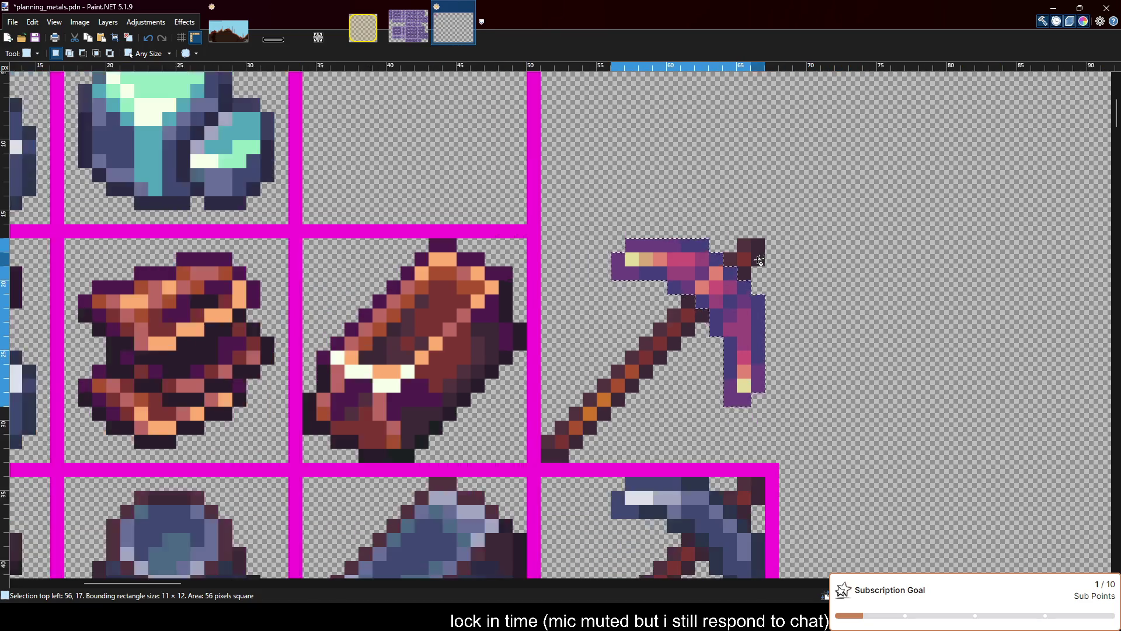
{"action": "scroll", "coordinate": [759, 274], "scroll_direction": "down", "scroll_amount": 1}
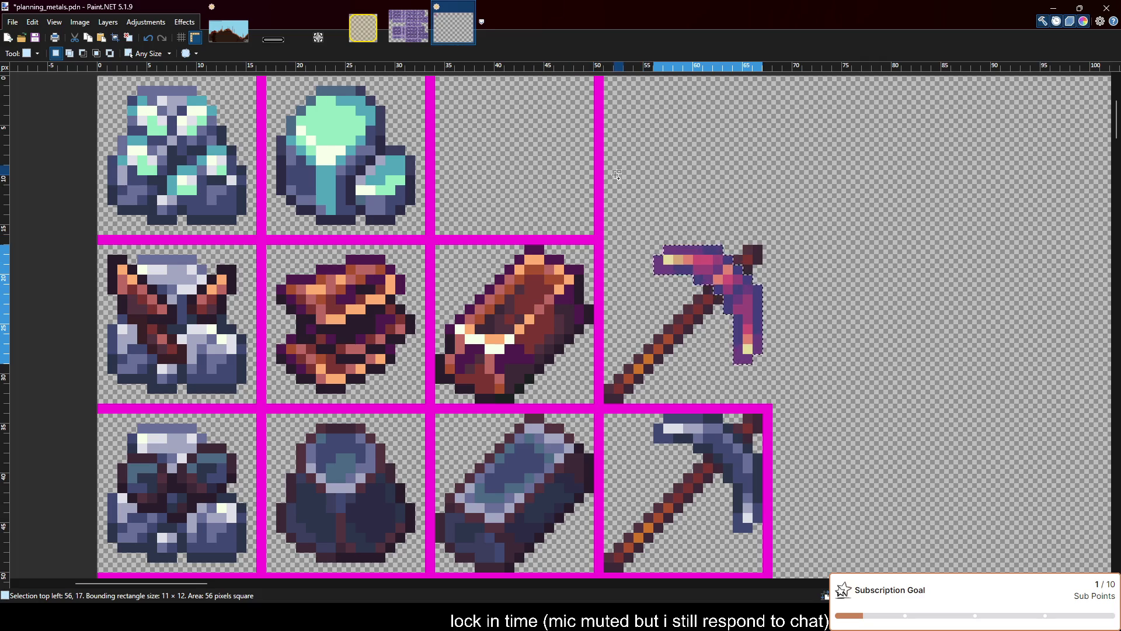
{"action": "scroll", "coordinate": [622, 178], "scroll_direction": "up", "scroll_amount": 1}
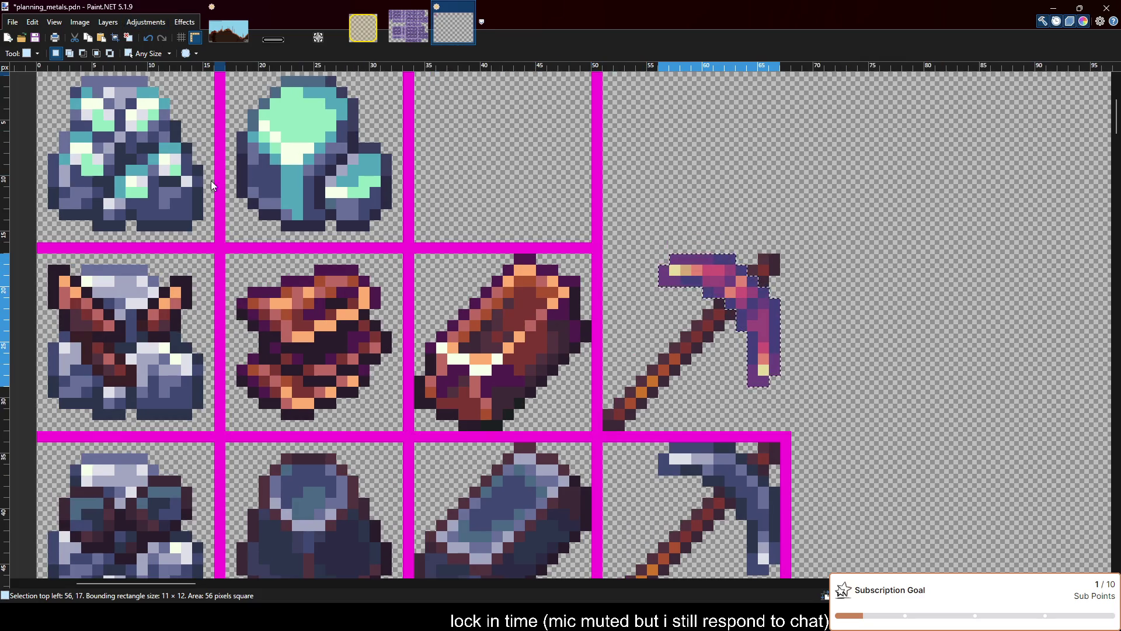
Cycle the head's colours through teal, pink-brown and red variants to muted copper, then deselect
{"action": "key", "text": "ctrl+z"}
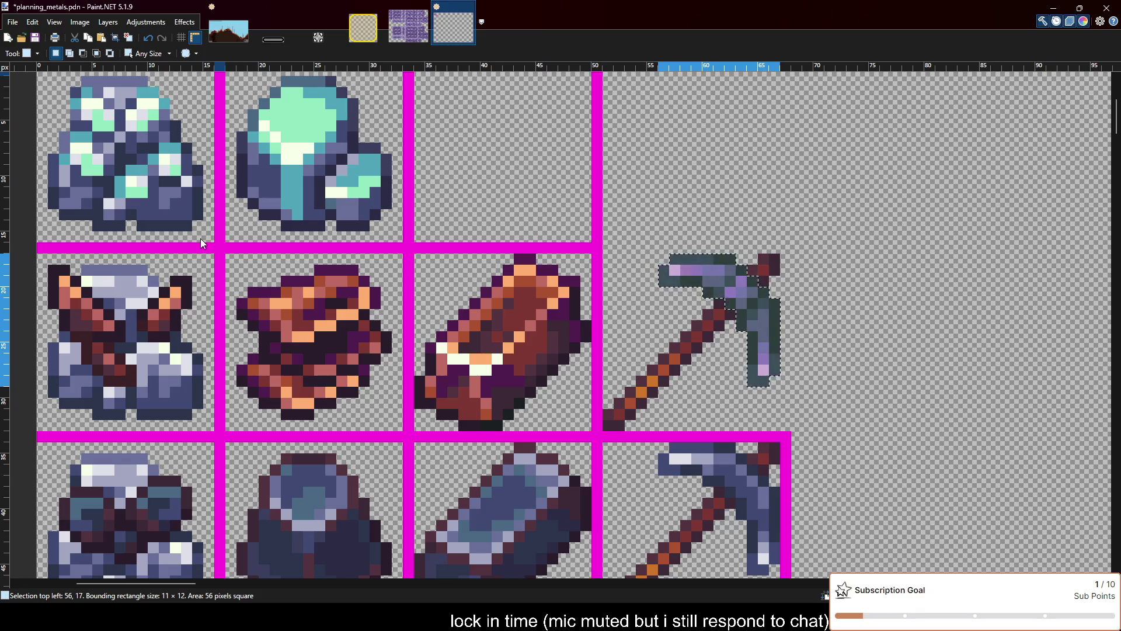
{"action": "key", "text": "ctrl+y"}
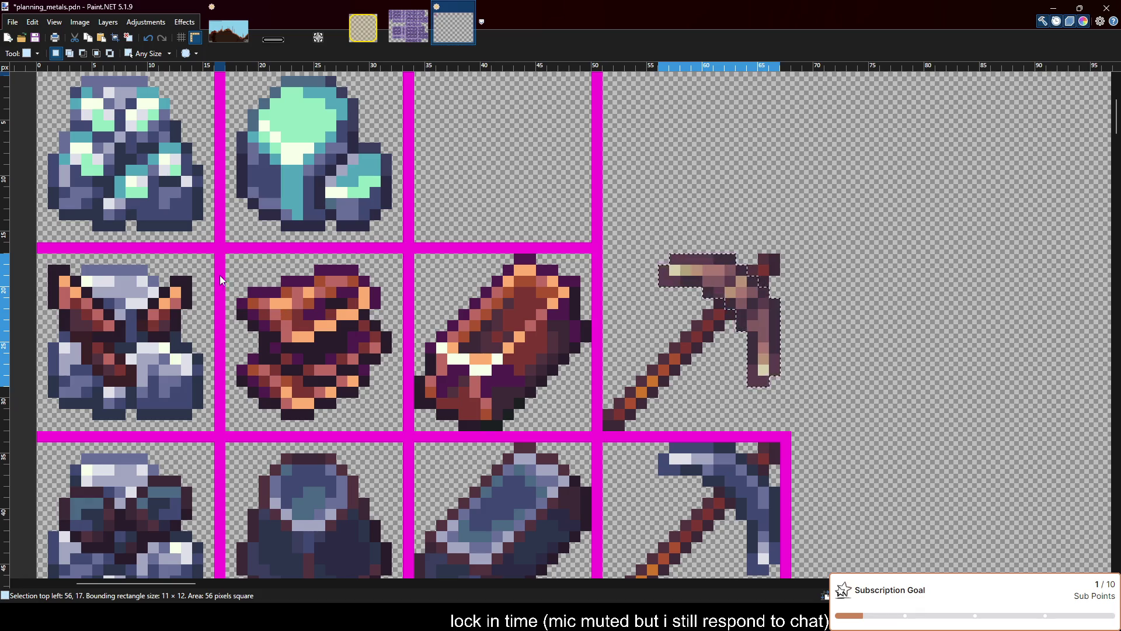
{"action": "key", "text": "ctrl+y"}
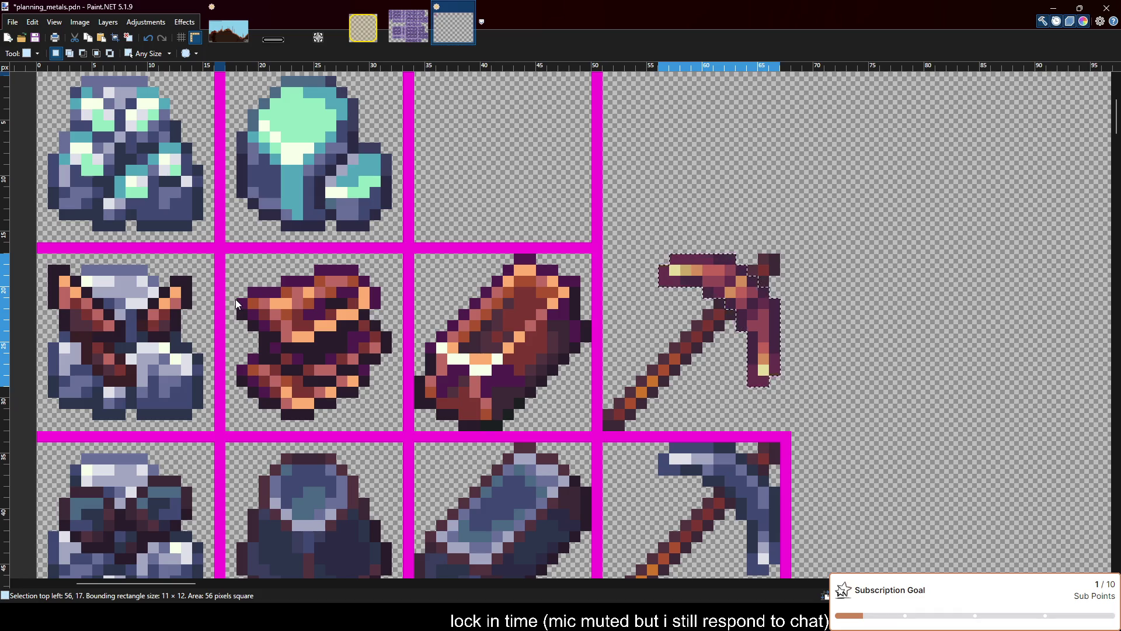
{"action": "key", "text": "ctrl+z"}
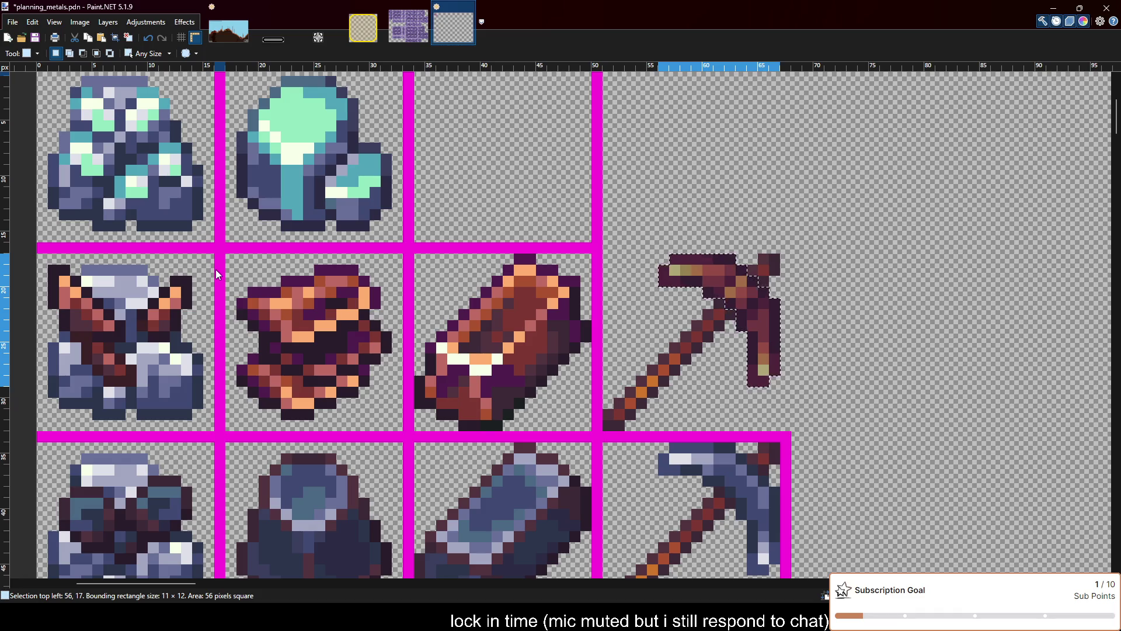
{"action": "key", "text": "ctrl+y"}
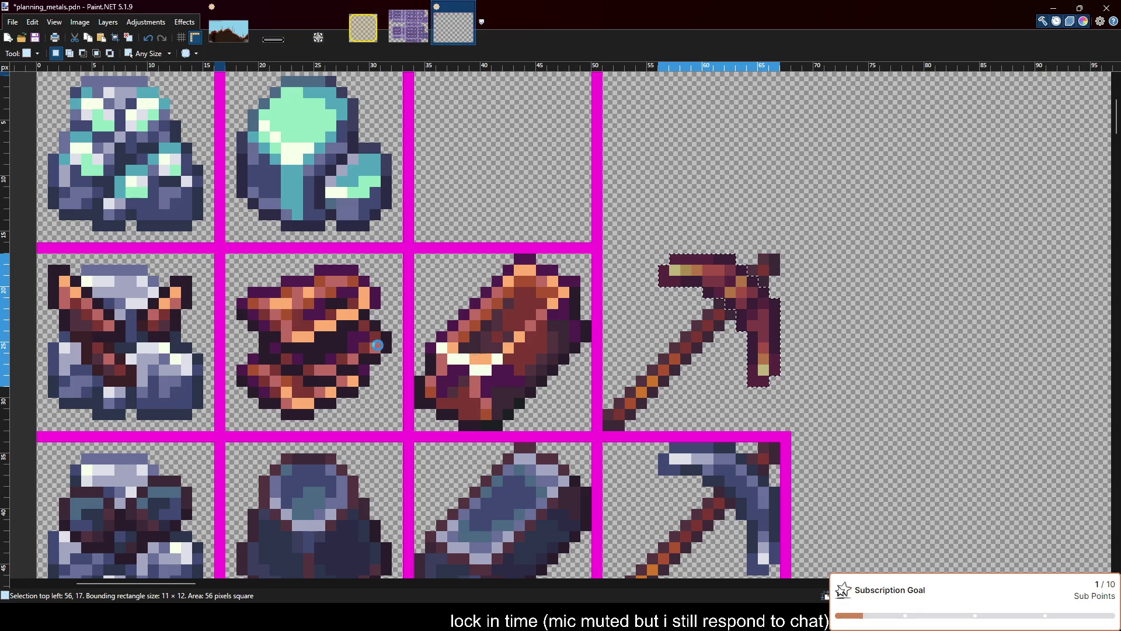
{"action": "left_click", "coordinate": [607, 378]}
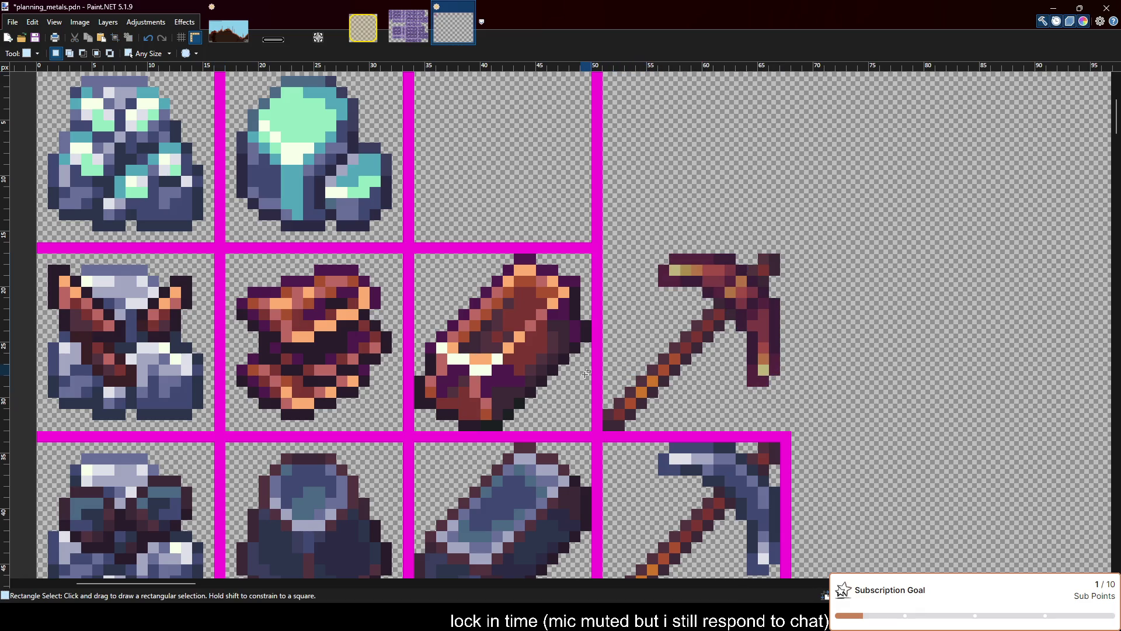
Sample the cream-white colour and pencil highlight pixels on the pickaxe head's left and lower tips
{"action": "scroll", "coordinate": [605, 360], "scroll_direction": "down", "scroll_amount": 1}
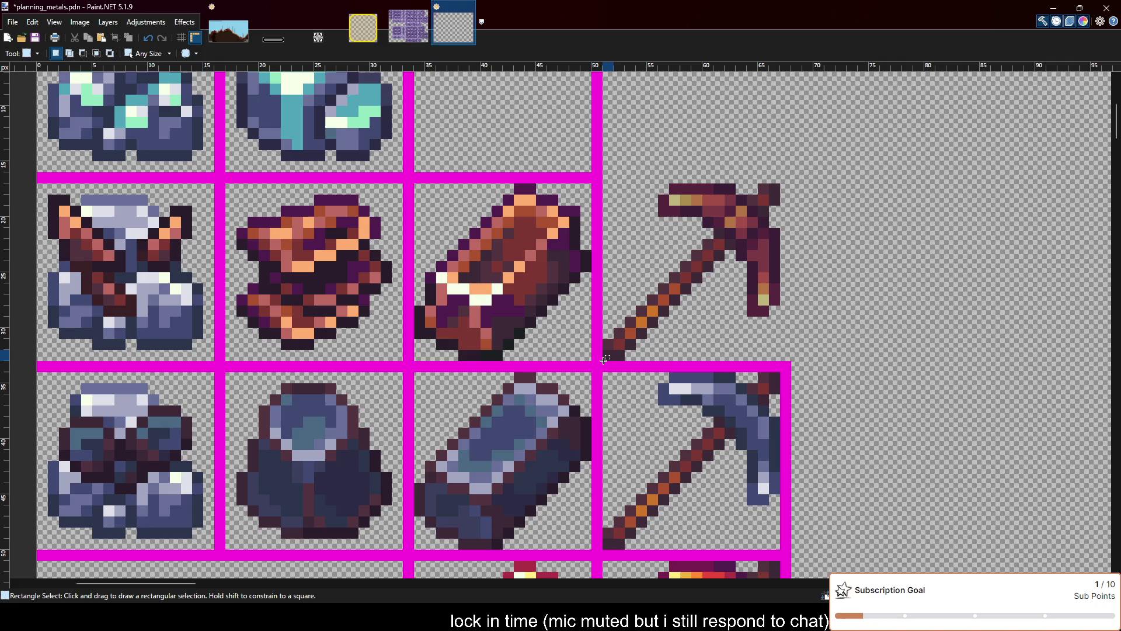
{"action": "scroll", "coordinate": [605, 360], "scroll_direction": "down", "scroll_amount": 2}
{"action": "scroll", "coordinate": [605, 360], "scroll_direction": "up", "scroll_amount": 3}
{"action": "key", "text": "k"}
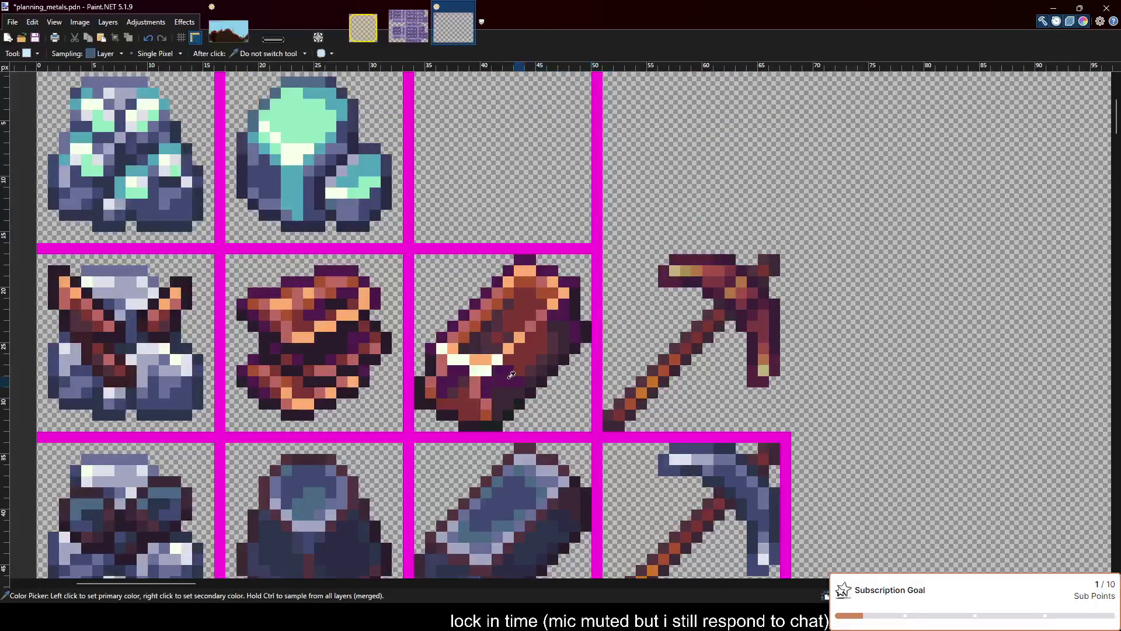
{"action": "left_click", "coordinate": [476, 371]}
{"action": "key", "text": "p"}
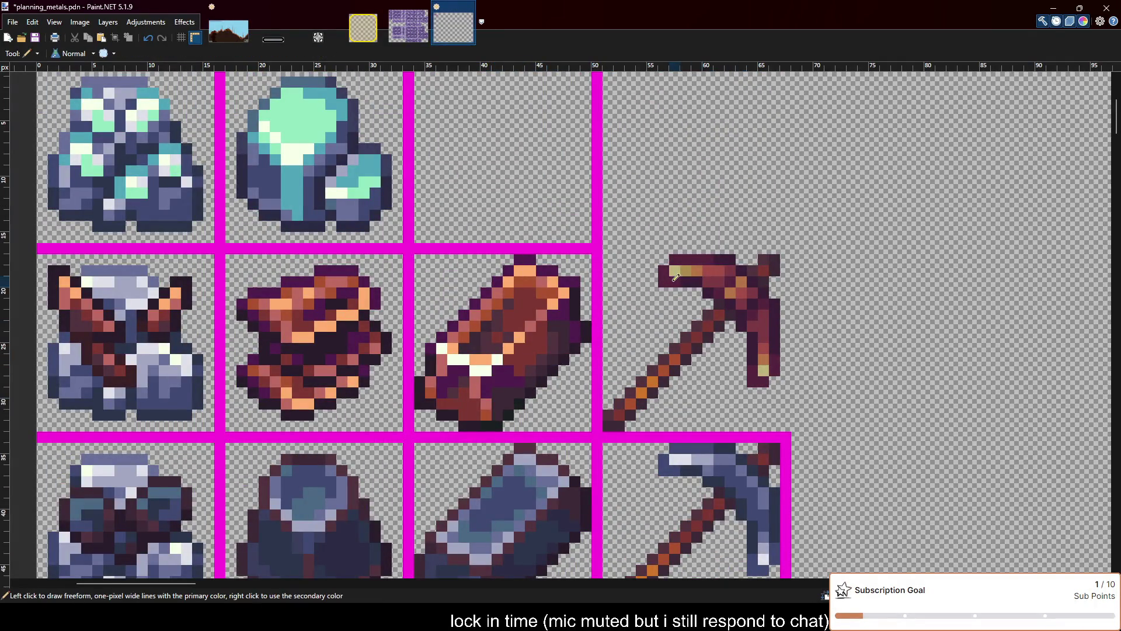
{"action": "left_click", "coordinate": [674, 271]}
{"action": "left_click", "coordinate": [763, 370]}
Sample another colour from the pickaxe head and return to the Pencil
{"action": "key", "text": "k"}
{"action": "left_click", "coordinate": [487, 359]}
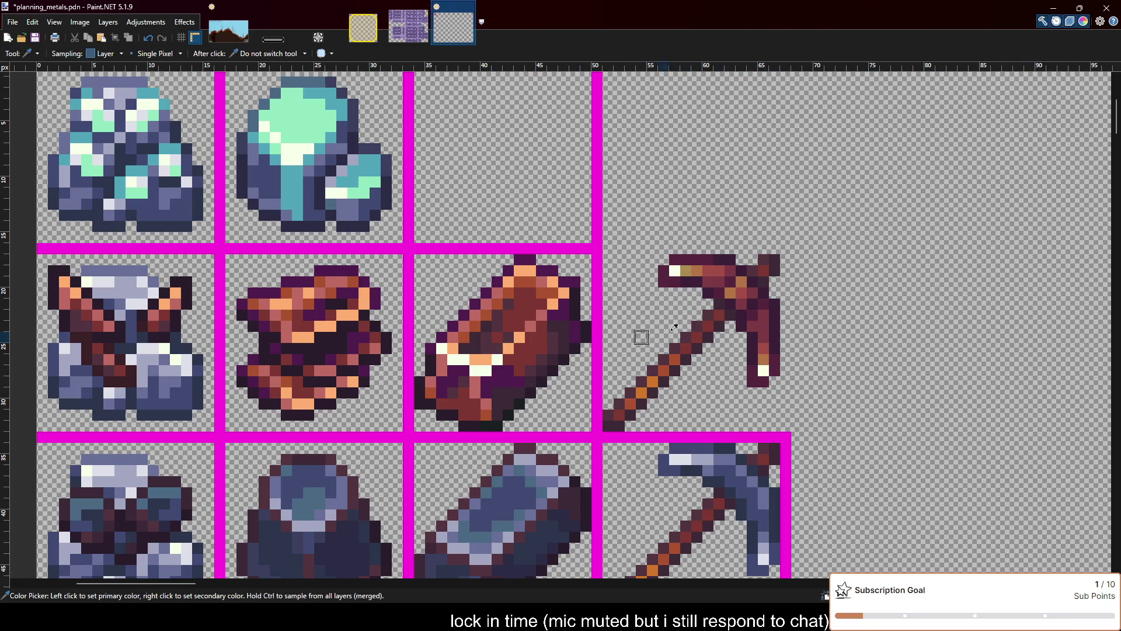
{"action": "key", "text": "o"}
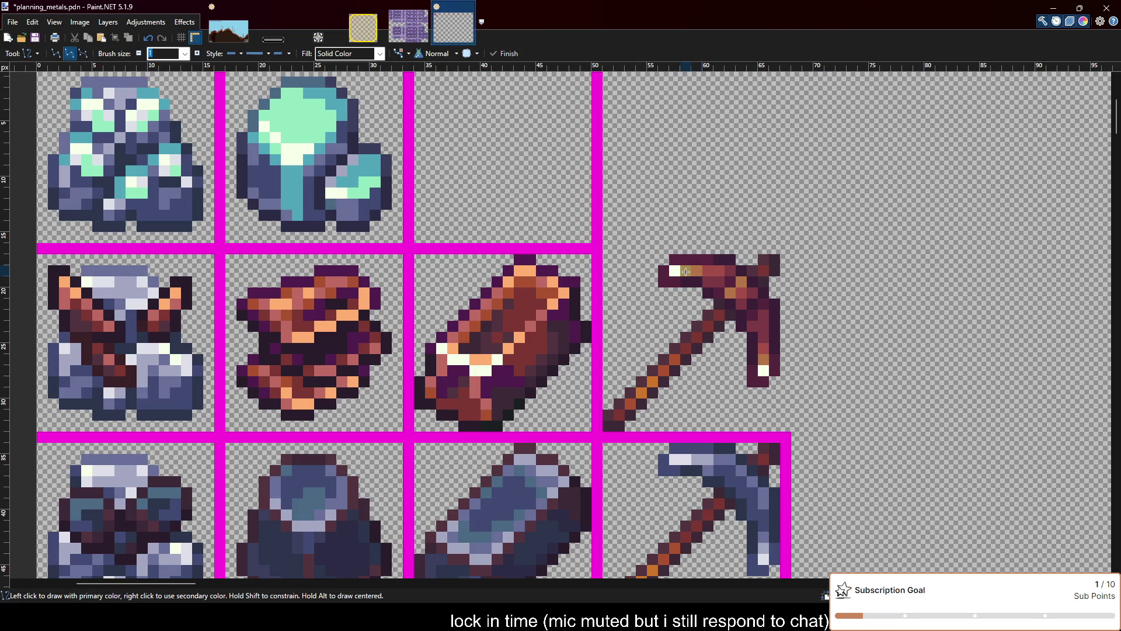
{"action": "key", "text": "p"}
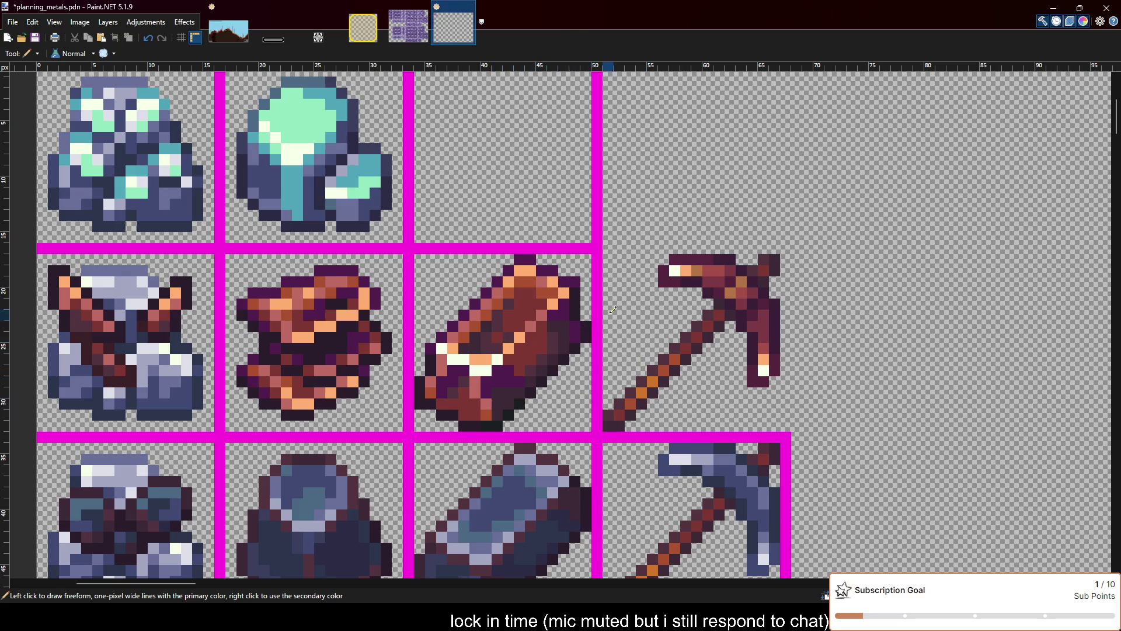
{"action": "scroll", "coordinate": [612, 310], "scroll_direction": "down", "scroll_amount": 4}
{"action": "scroll", "coordinate": [698, 291], "scroll_direction": "up", "scroll_amount": 2}
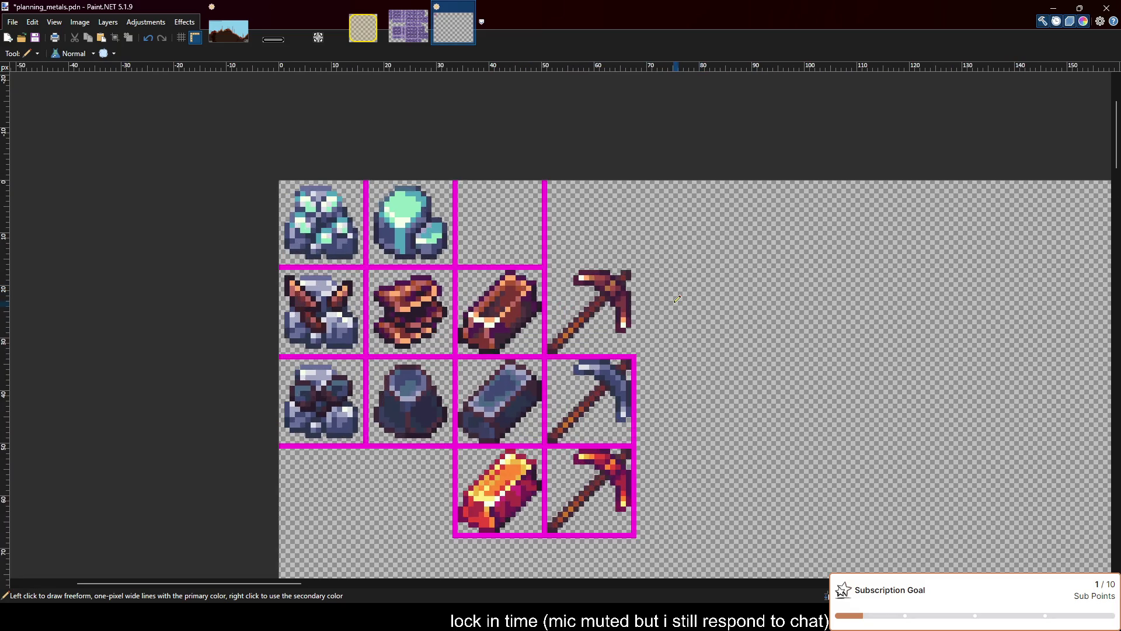
Undo the stray left-tip highlight and draw a magenta border around the copper pickaxe cell
{"action": "key", "text": "ctrl+z"}
{"action": "scroll", "coordinate": [578, 272], "scroll_direction": "up", "scroll_amount": 2}
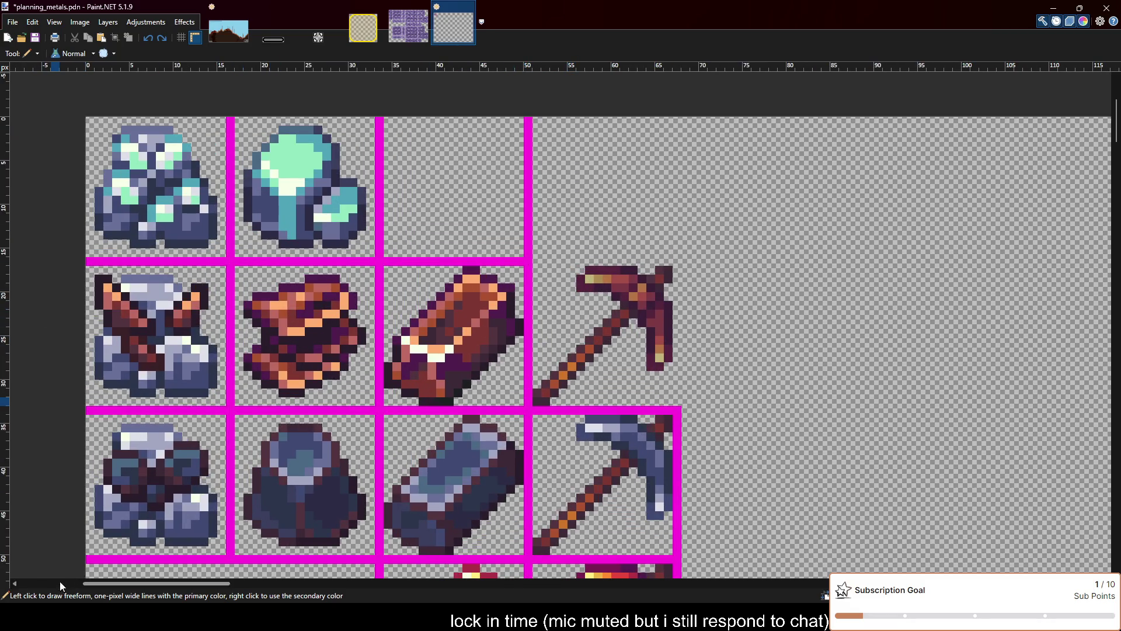
{"action": "key", "text": "o"}
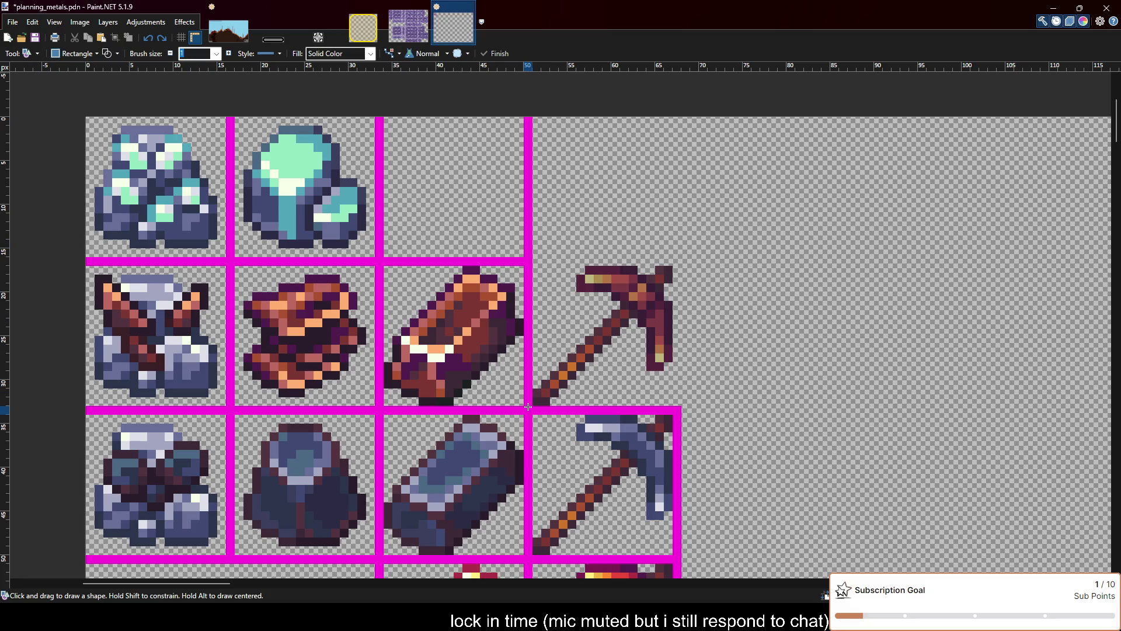
{"action": "key", "text": "k"}
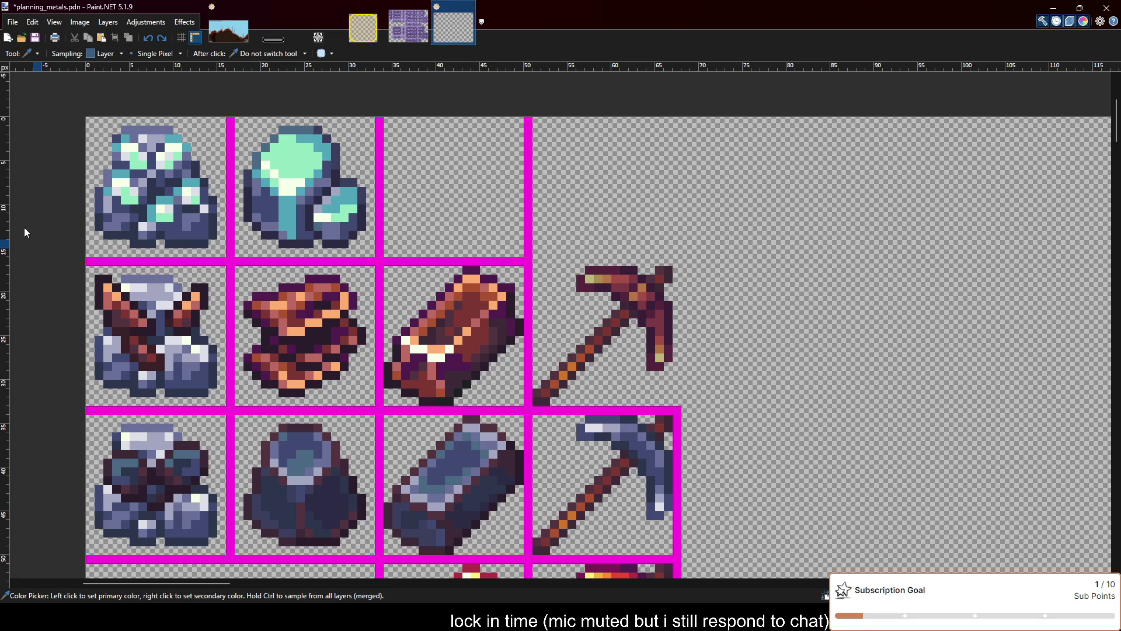
{"action": "key", "text": "o"}
{"action": "mouse_move", "coordinate": [534, 407]}
{"action": "left_mouse_down"}
{"action": "mouse_move", "coordinate": [610, 364]}
{"action": "mouse_move", "coordinate": [679, 258]}
{"action": "left_mouse_up"}
{"action": "scroll", "coordinate": [586, 285], "scroll_direction": "down", "scroll_amount": 1}
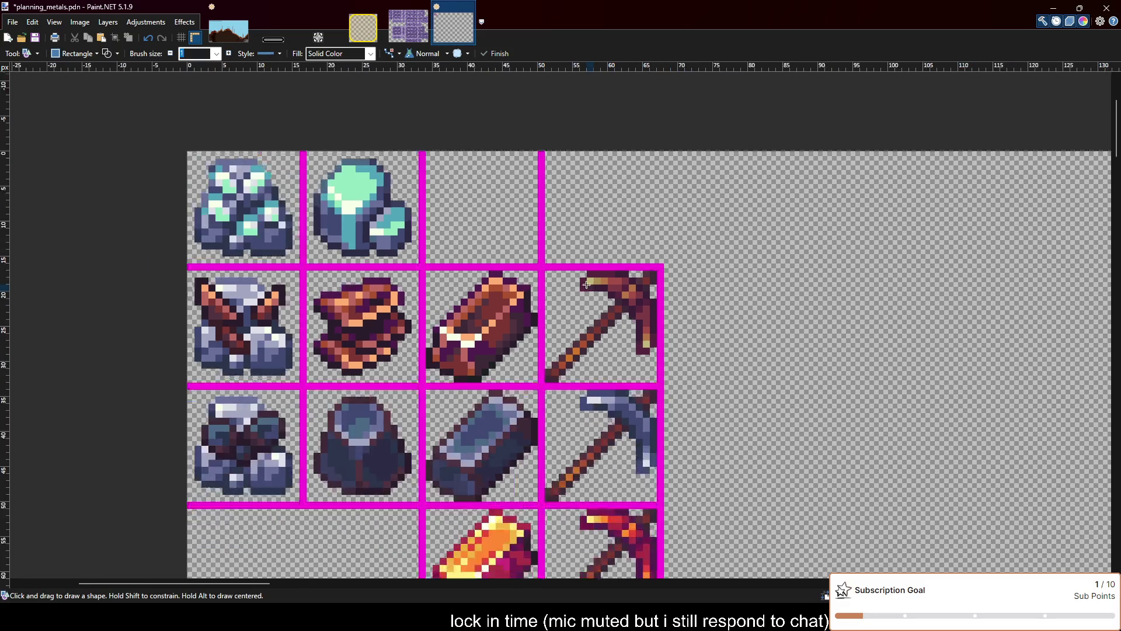
{"action": "scroll", "coordinate": [586, 284], "scroll_direction": "down", "scroll_amount": 1}
Save the sprite sheet, then trial-paste the copied sword sprite and undo it
{"action": "key", "text": "ctrl+s"}
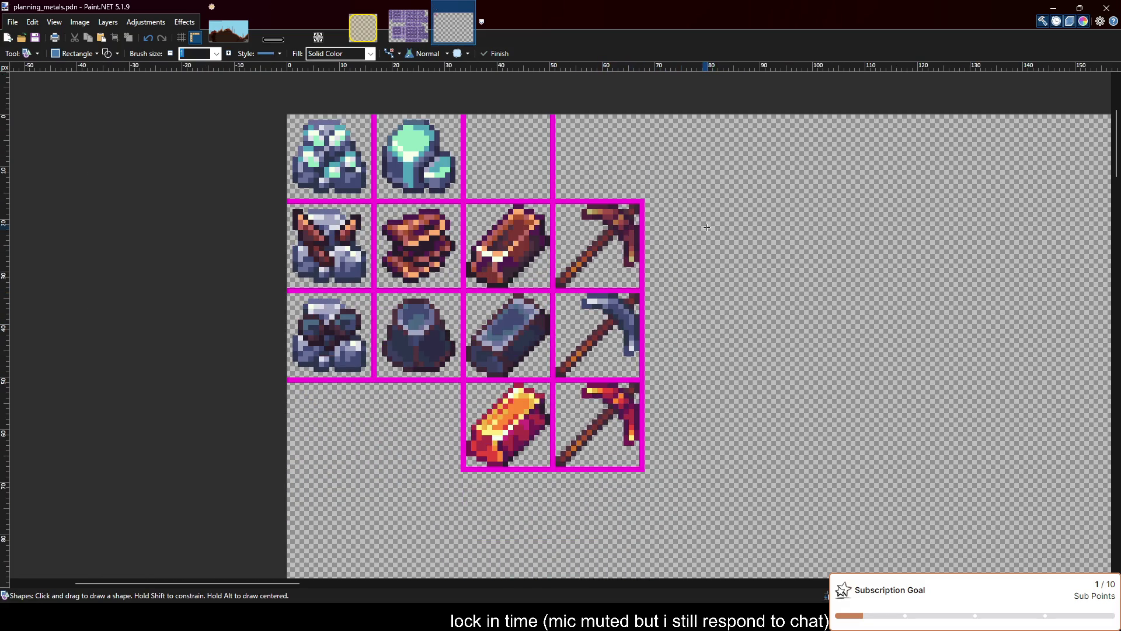
{"action": "scroll", "coordinate": [706, 227], "scroll_direction": "up", "scroll_amount": 1}
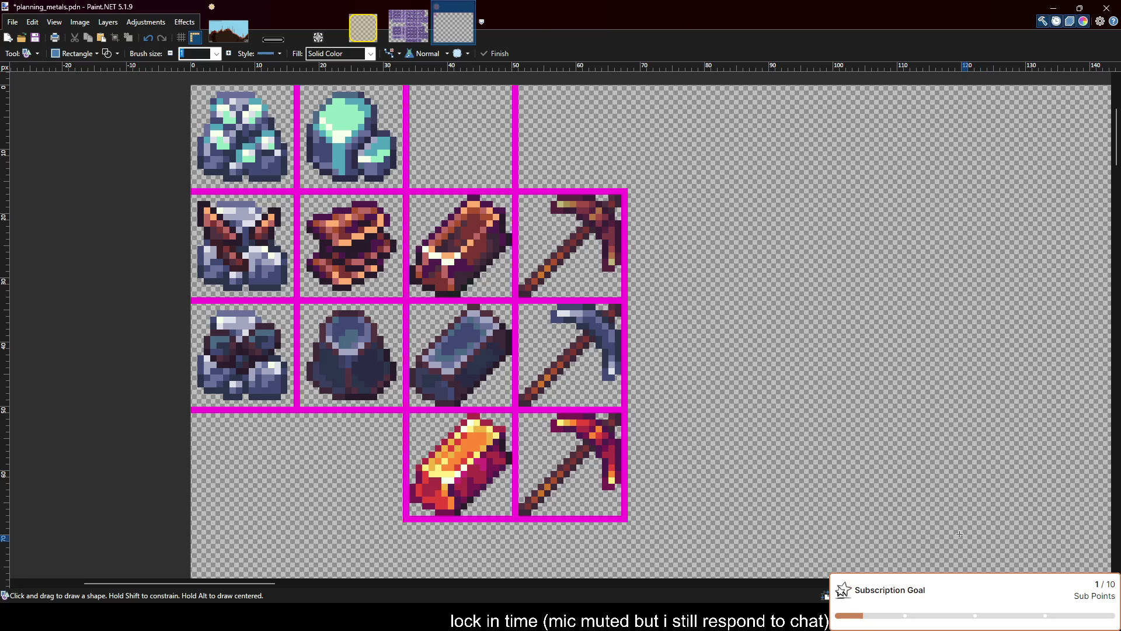
{"action": "scroll", "coordinate": [422, 266], "scroll_direction": "up", "scroll_amount": 1}
{"action": "scroll", "coordinate": [421, 266], "scroll_direction": "down", "scroll_amount": 1}
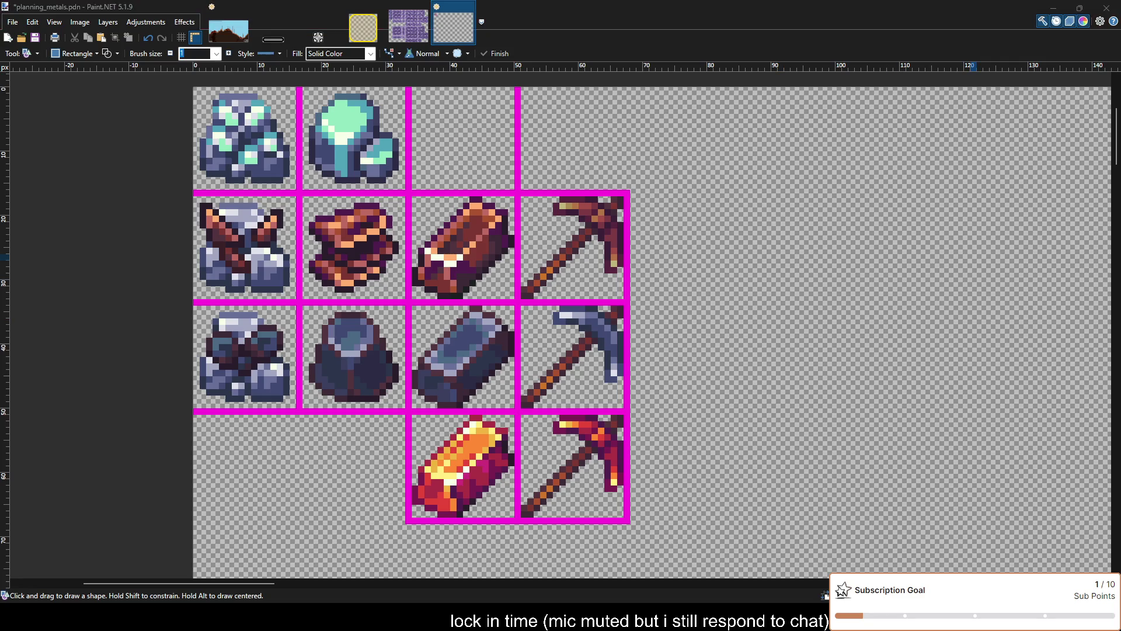
{"action": "key", "text": "ctrl+v"}
{"action": "key", "text": "ctrl+z"}
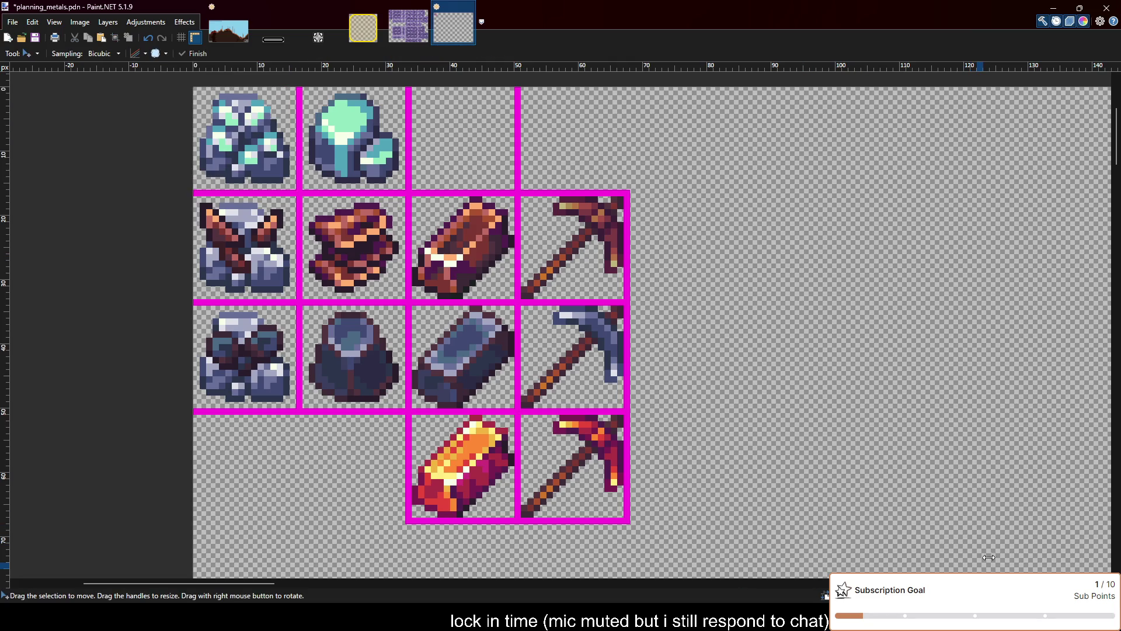
Place the fiery sword beside the bottom-row pickaxe and frame its cell in magenta
{"action": "key", "text": "Delete"}
{"action": "key", "text": "ctrl+v"}
{"action": "left_click_drag", "start_coordinate": [252, 151], "coordinate": [689, 480]}
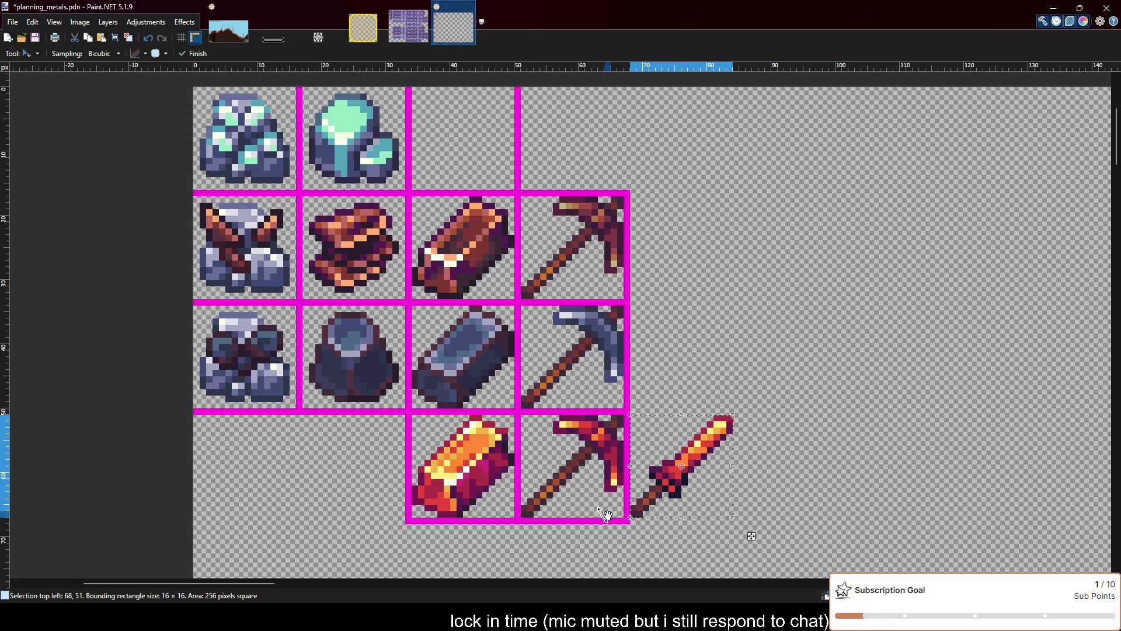
{"action": "key", "text": "o"}
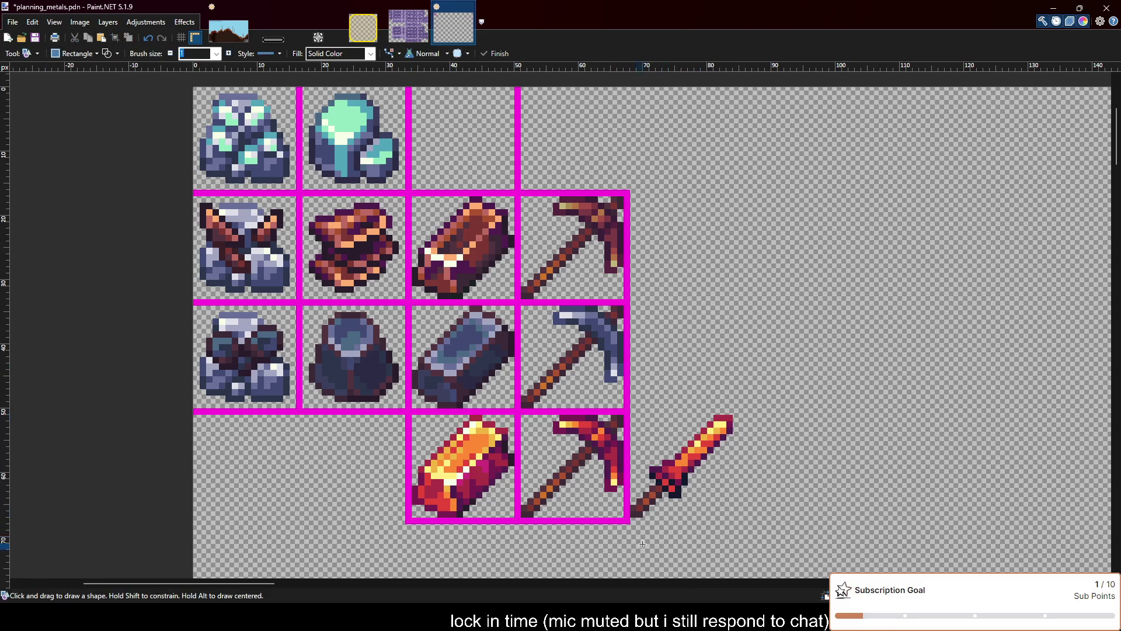
{"action": "mouse_move", "coordinate": [629, 519]}
{"action": "left_mouse_down"}
{"action": "mouse_move", "coordinate": [749, 424]}
{"action": "mouse_move", "coordinate": [738, 412]}
{"action": "left_mouse_up"}
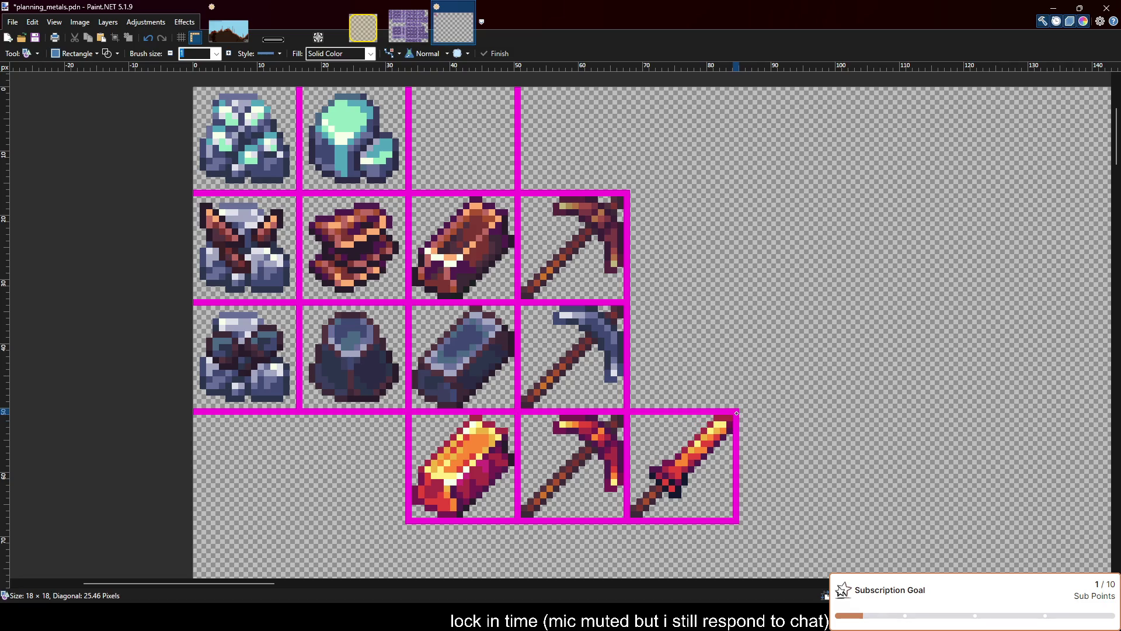
{"action": "scroll", "coordinate": [765, 403], "scroll_direction": "up", "scroll_amount": 1}
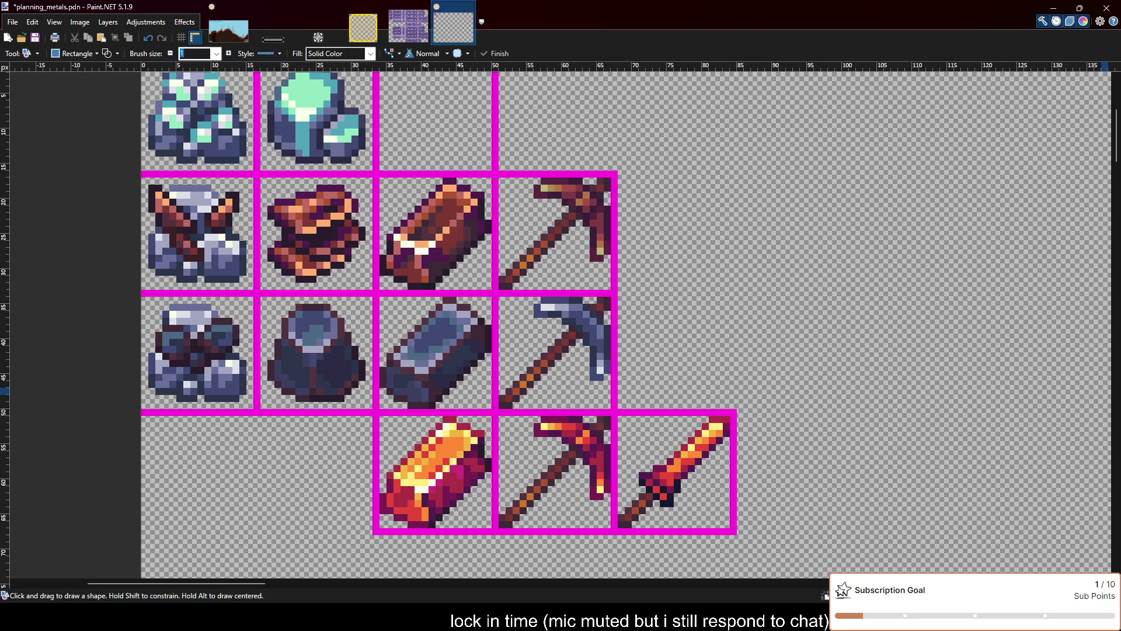
Place the grey sword beside the grey pickaxe, frame its cell in magenta, and save
{"action": "key", "text": "ctrl+v"}
{"action": "key", "text": "ctrl+z"}
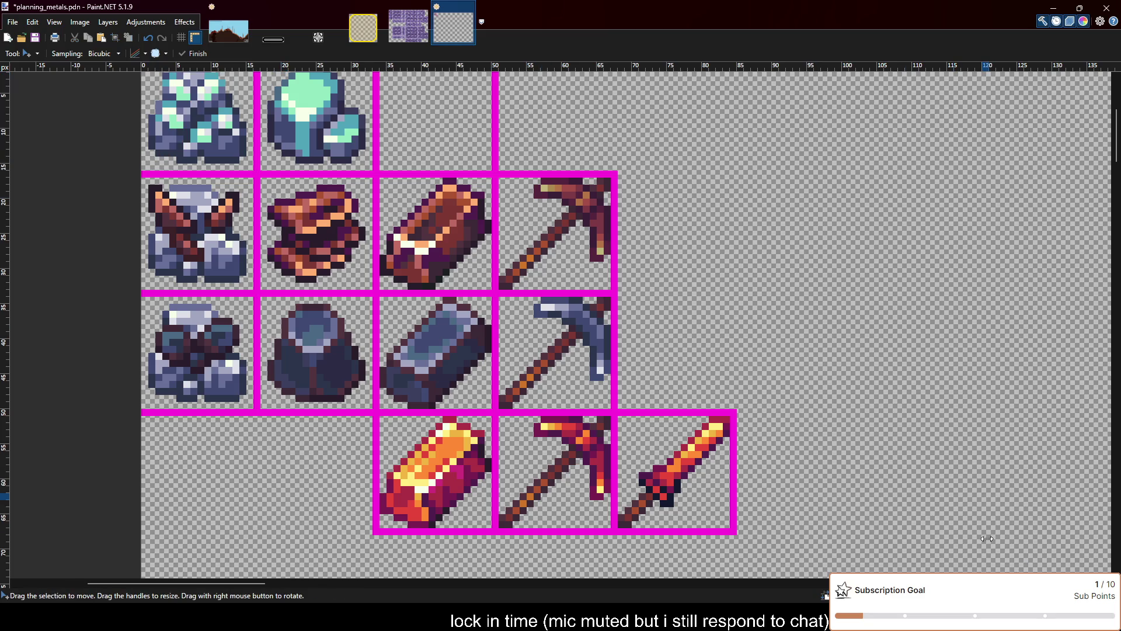
{"action": "key", "text": "ctrl+v"}
{"action": "mouse_move", "coordinate": [232, 129]}
{"action": "left_mouse_down"}
{"action": "mouse_move", "coordinate": [716, 361]}
{"action": "mouse_move", "coordinate": [708, 367]}
{"action": "left_mouse_up"}
{"action": "key", "text": "ctrl+d"}
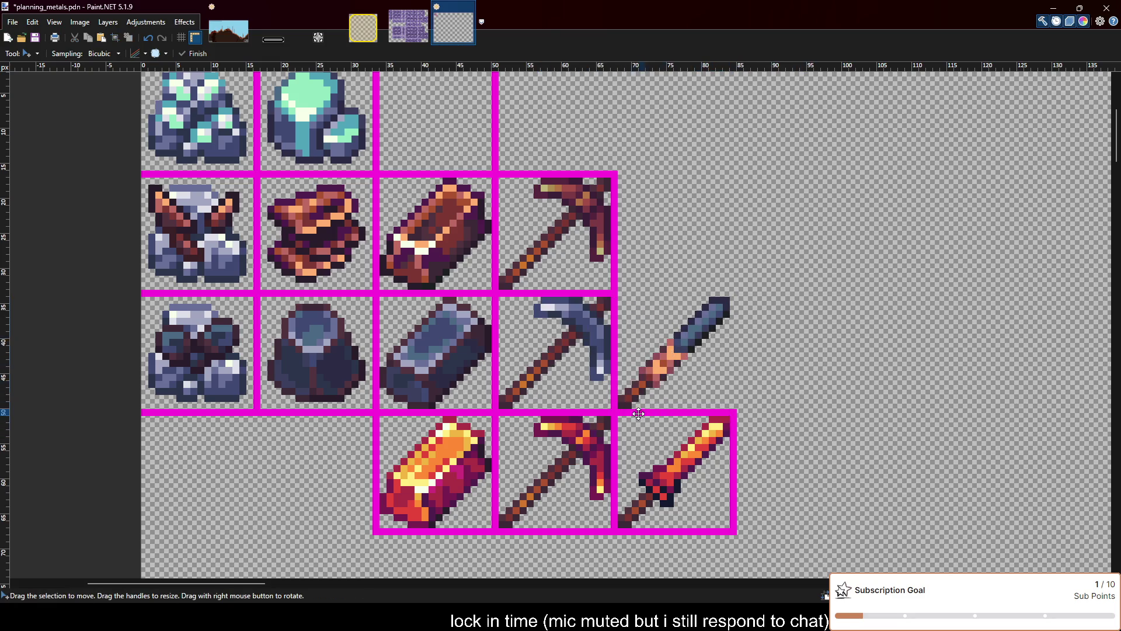
{"action": "key", "text": "o"}
{"action": "left_click_drag", "start_coordinate": [734, 298], "coordinate": [734, 292]}
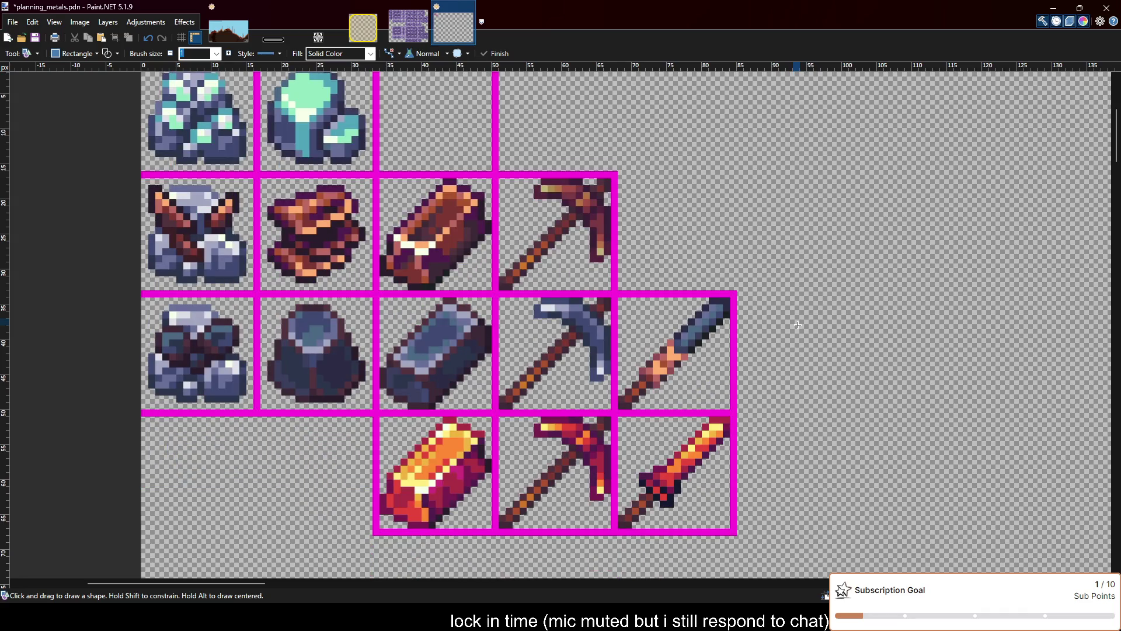
{"action": "key", "text": "ctrl+s"}
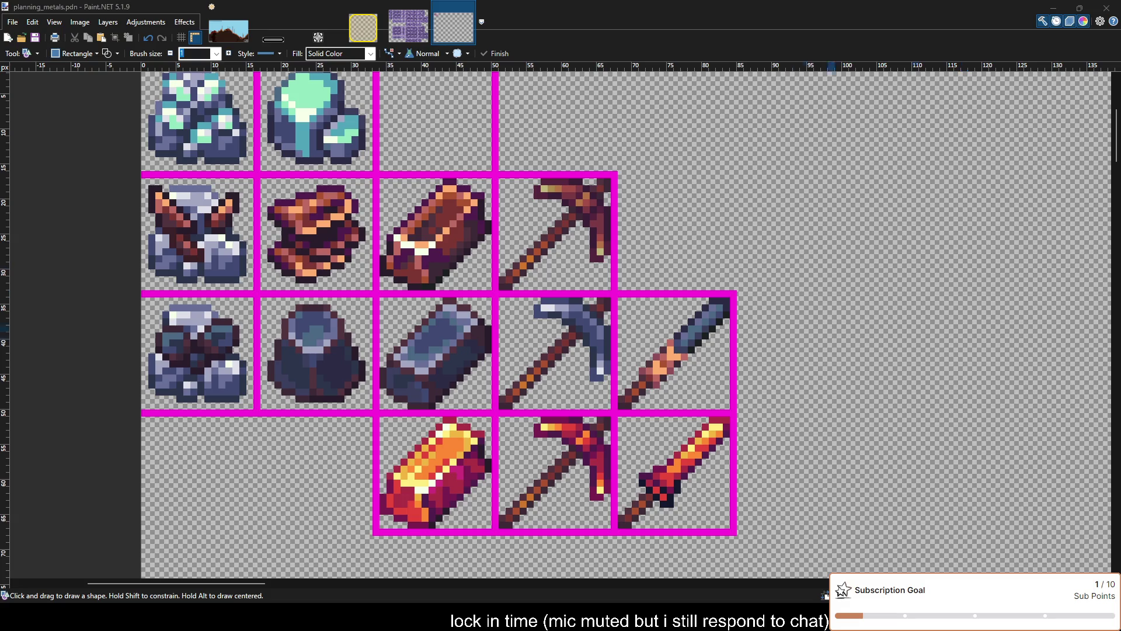
Duplicate the fiery sword from the bottom-right cell up beside the copper pickaxe
{"action": "key", "text": "s"}
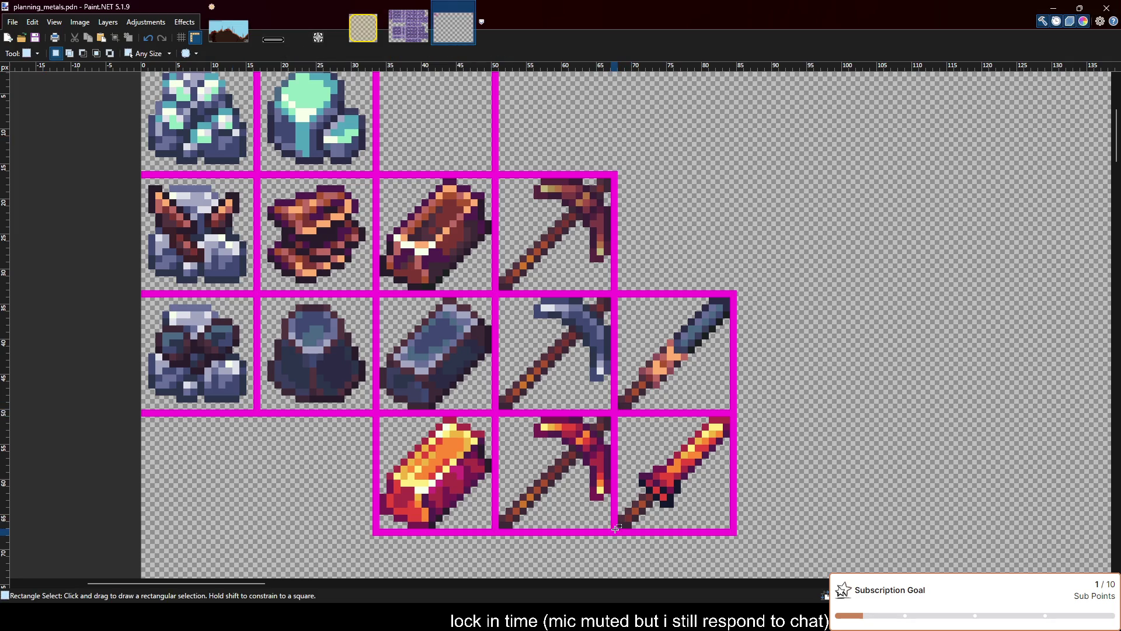
{"action": "mouse_move", "coordinate": [618, 529]}
{"action": "left_mouse_down"}
{"action": "mouse_move", "coordinate": [728, 421]}
{"action": "mouse_move", "coordinate": [700, 202]}
{"action": "left_mouse_up"}
{"action": "key", "text": "m"}
{"action": "scroll", "coordinate": [700, 201], "scroll_direction": "up", "scroll_amount": 2, "text": "ctrl"}
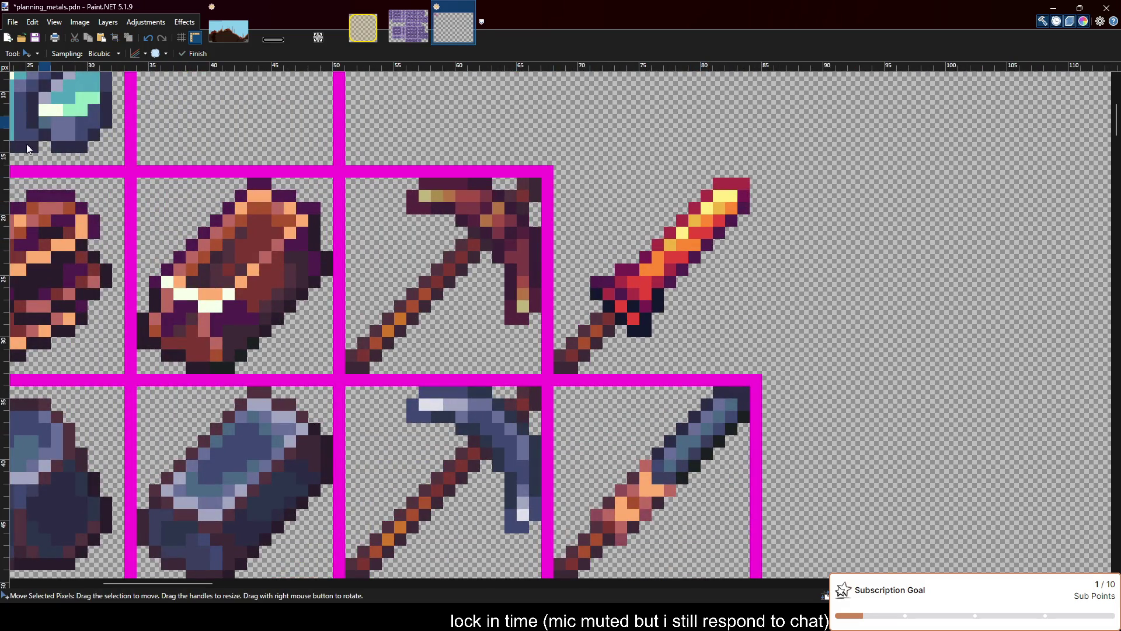
Select the duplicated sword's tip, blade and crossguard pixels
{"action": "key", "text": "s"}
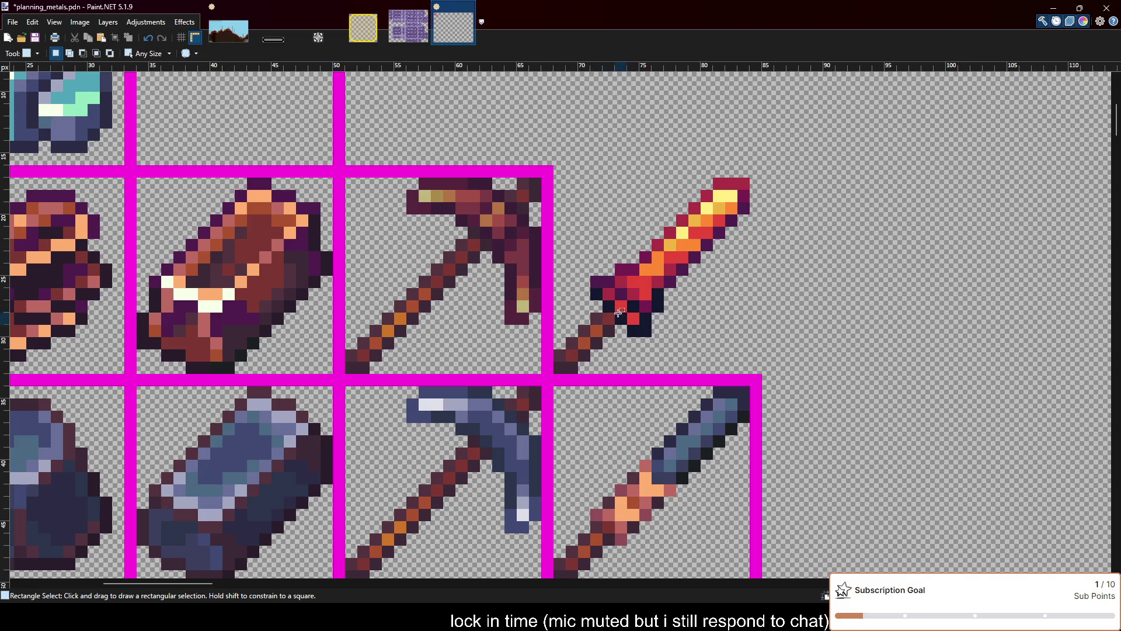
{"action": "scroll", "coordinate": [619, 310], "scroll_direction": "up", "scroll_amount": 1, "text": "ctrl"}
{"action": "scroll", "coordinate": [749, 264], "scroll_direction": "up", "scroll_amount": 1, "text": "ctrl"}
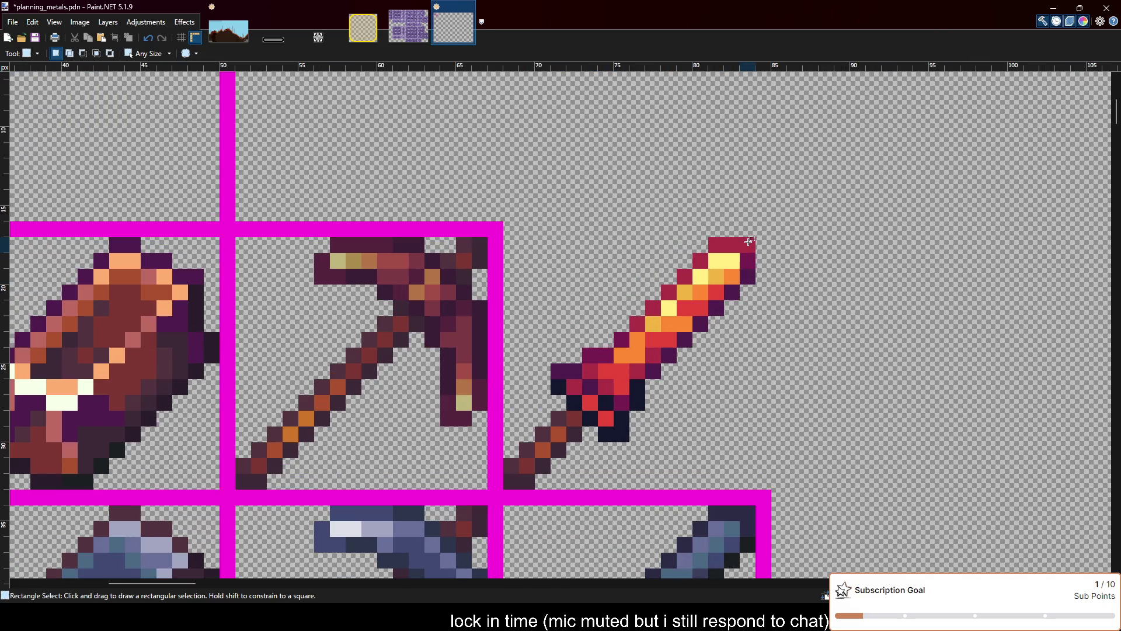
{"action": "mouse_move", "coordinate": [746, 244]}
{"action": "left_mouse_down"}
{"action": "mouse_move", "coordinate": [709, 273]}
{"action": "mouse_move", "coordinate": [739, 298]}
{"action": "mouse_move", "coordinate": [684, 307]}
{"action": "mouse_move", "coordinate": [618, 375]}
{"action": "left_mouse_up"}
{"action": "left_click_drag", "start_coordinate": [645, 331], "coordinate": [631, 316], "text": "ctrl"}
{"action": "left_click_drag", "start_coordinate": [677, 364], "coordinate": [661, 349], "text": "ctrl"}
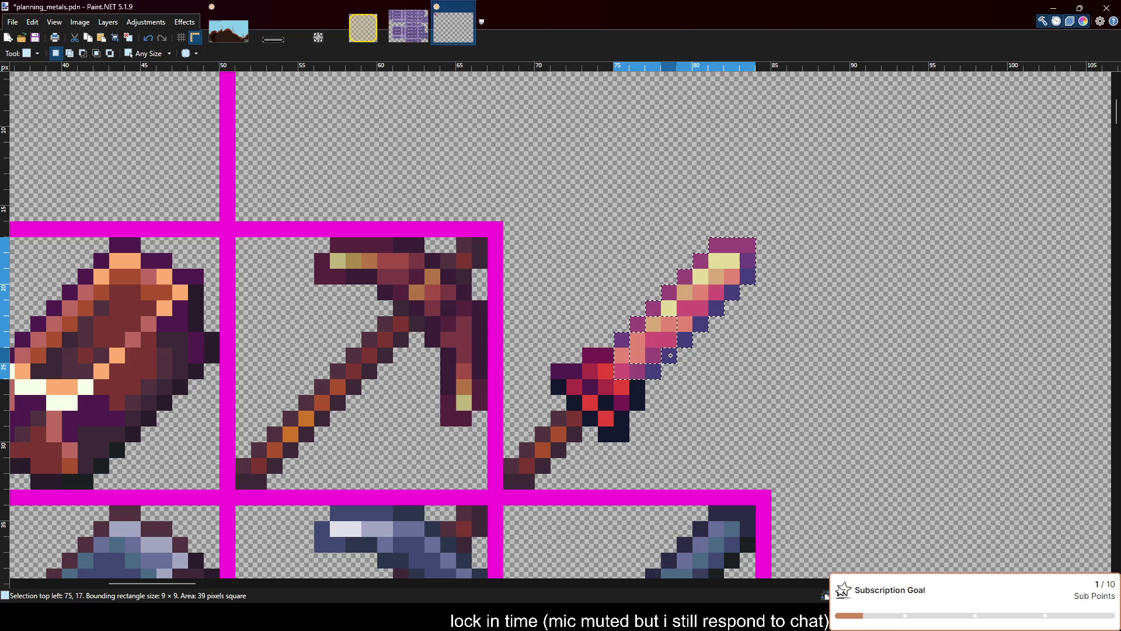
{"action": "left_click_drag", "start_coordinate": [586, 360], "coordinate": [639, 404], "text": "ctrl"}
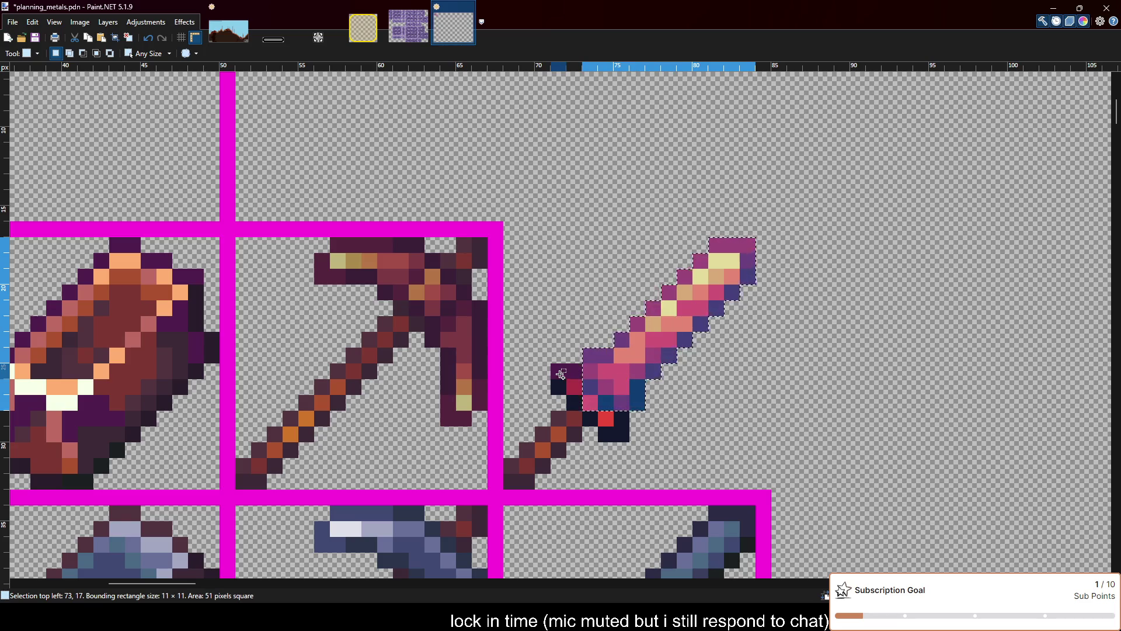
{"action": "left_click_drag", "start_coordinate": [554, 367], "coordinate": [578, 406], "text": "ctrl"}
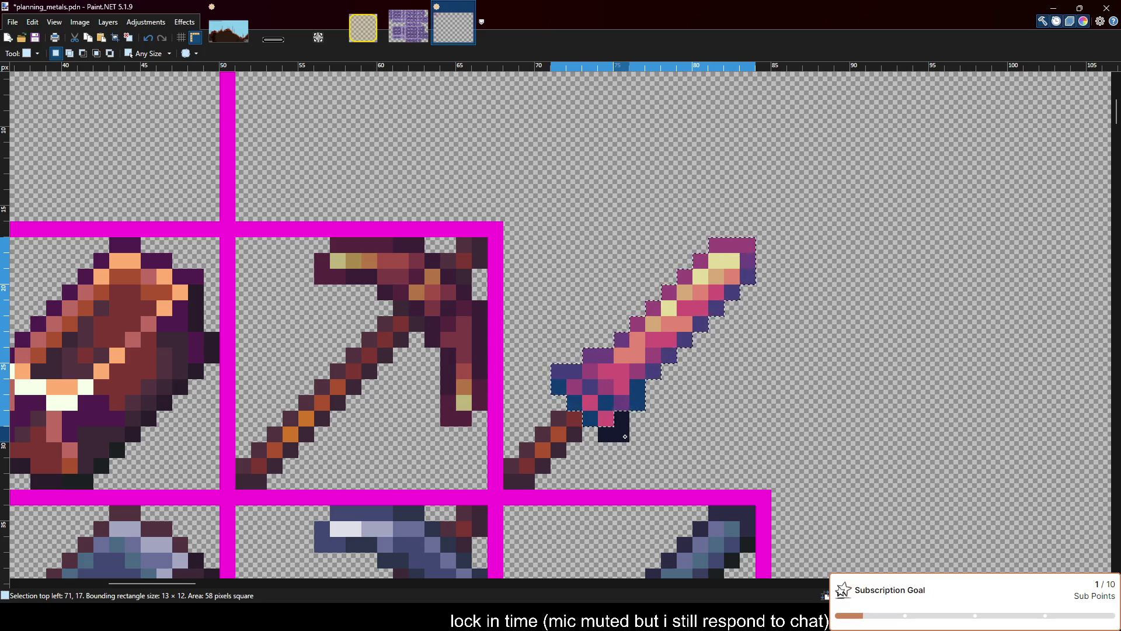
{"action": "left_click_drag", "start_coordinate": [583, 411], "coordinate": [629, 443], "text": "ctrl"}
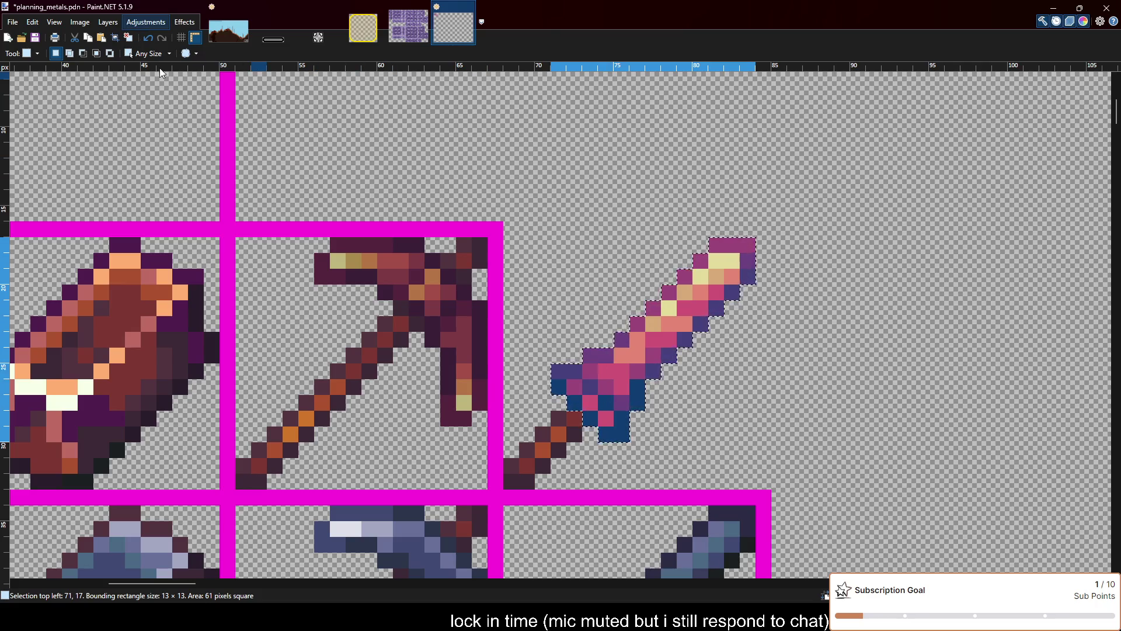
Recolour the selected sword to bronze tones and deselect, reverting a trial whole-image dulling
{"action": "key", "text": "ctrl+f"}
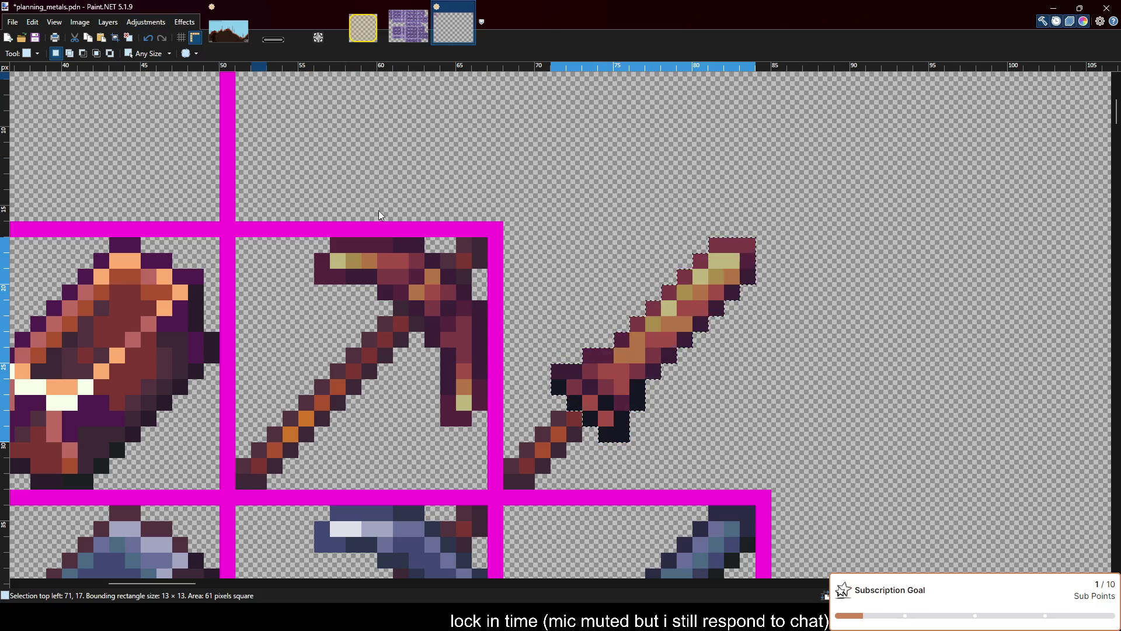
{"action": "key", "text": "ctrl+d"}
{"action": "scroll", "coordinate": [532, 350], "scroll_direction": "down", "scroll_amount": 3, "text": "ctrl"}
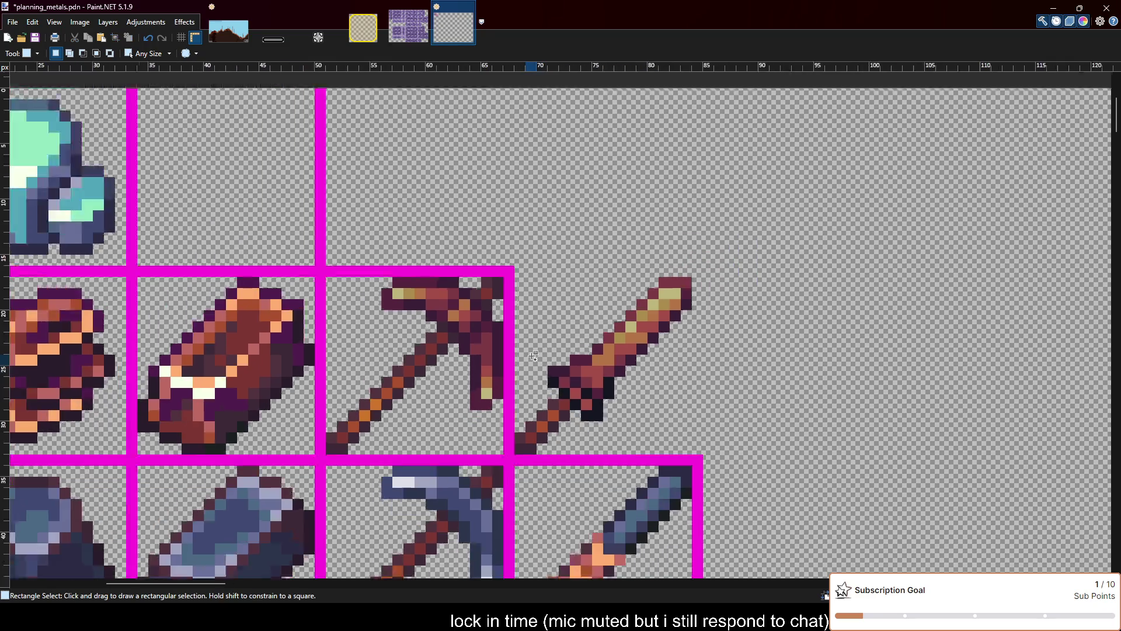
{"action": "scroll", "coordinate": [532, 351], "scroll_direction": "up", "scroll_amount": 1, "text": "ctrl"}
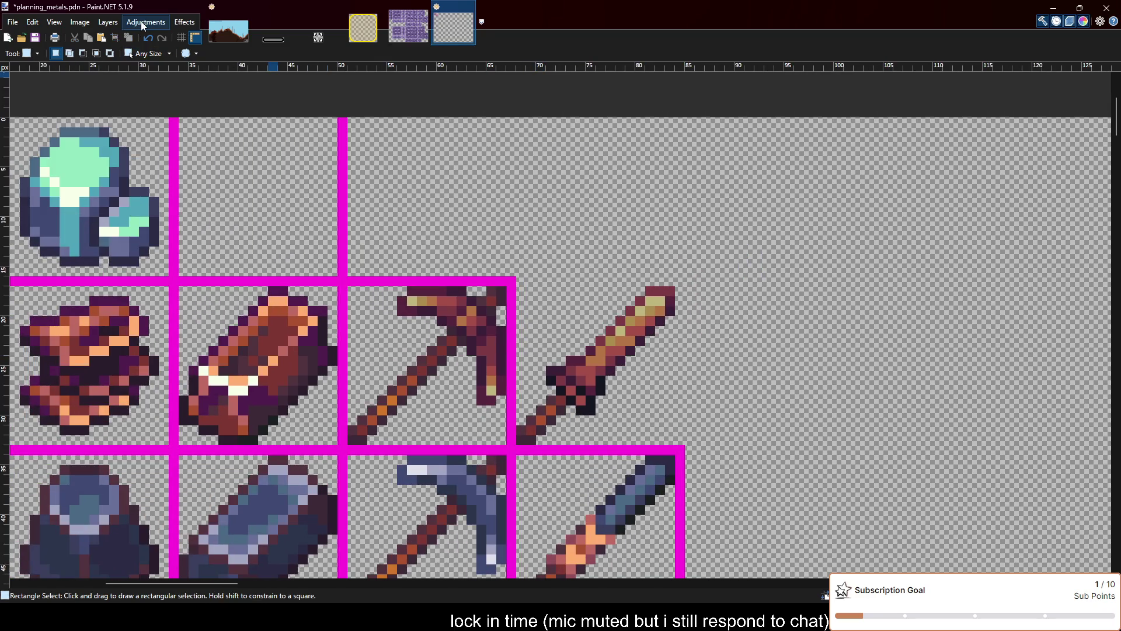
{"action": "key", "text": "ctrl+f"}
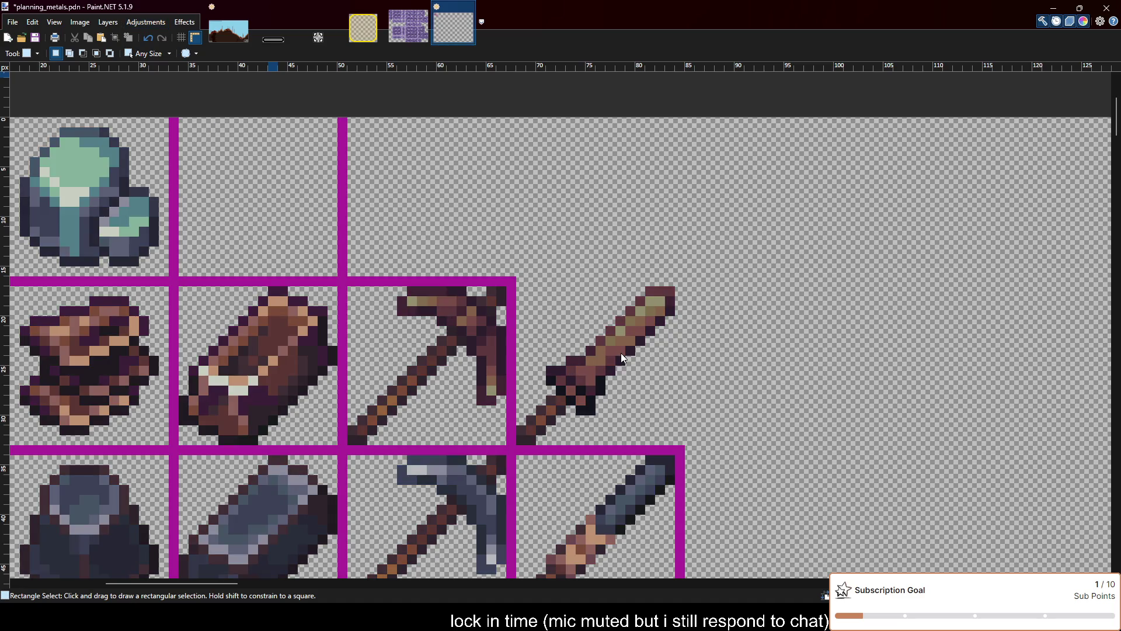
{"action": "key", "text": "ctrl+z"}
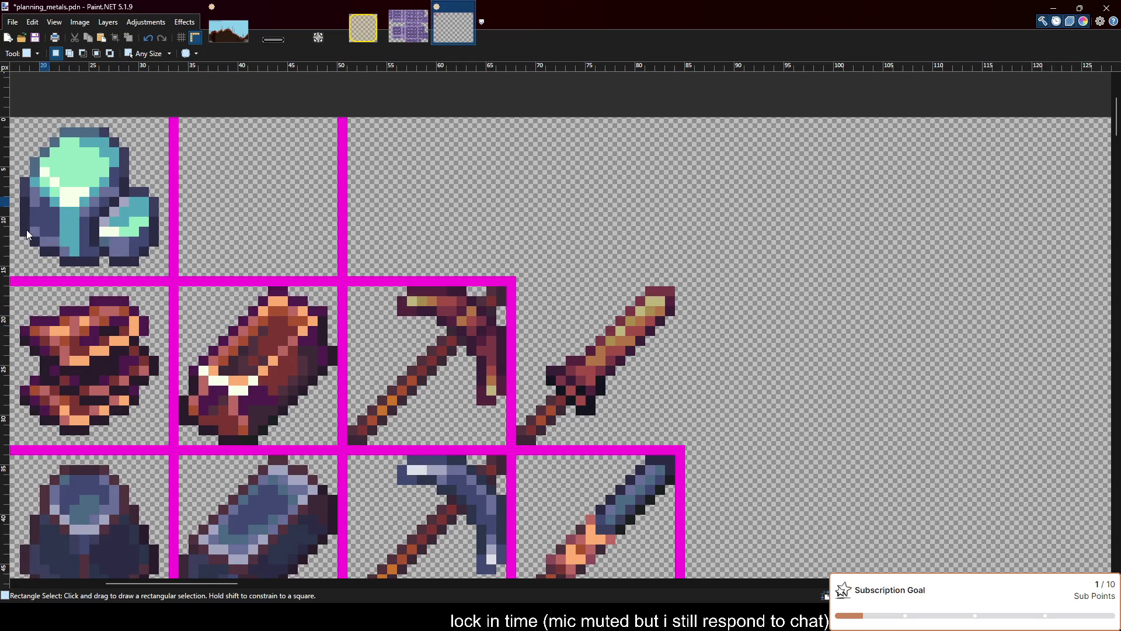
Draw a magenta rectangle frame around the bronze sword's cell, then select the whole sprite grid
{"action": "key", "text": "o"}
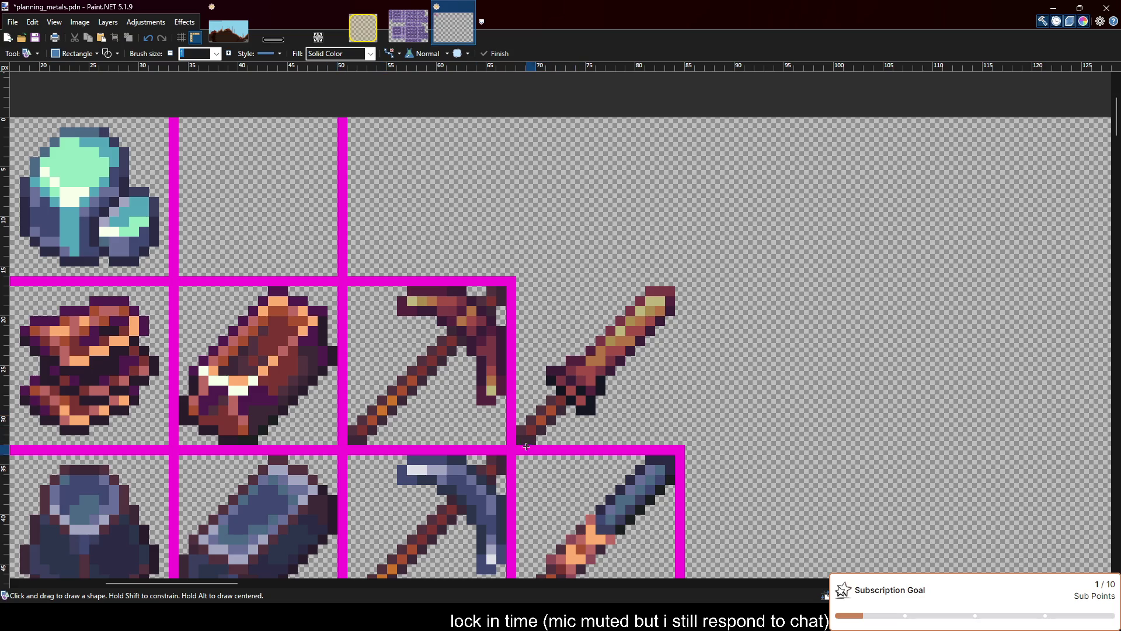
{"action": "mouse_move", "coordinate": [512, 445]}
{"action": "left_mouse_down"}
{"action": "mouse_move", "coordinate": [582, 399]}
{"action": "mouse_move", "coordinate": [684, 281]}
{"action": "left_mouse_up"}
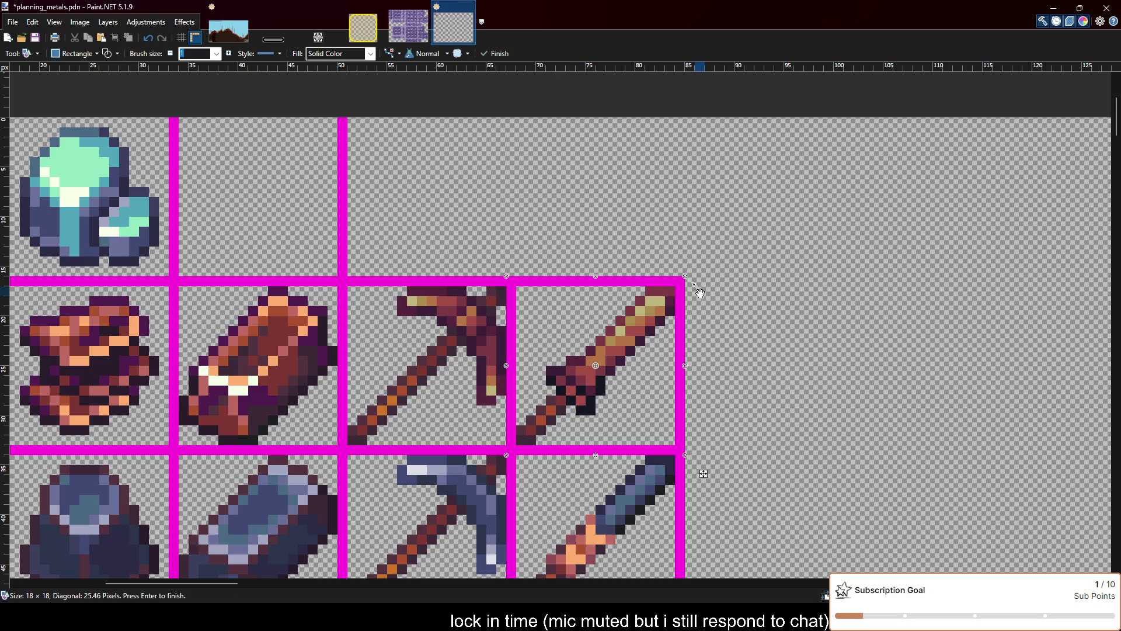
{"action": "scroll", "coordinate": [611, 292], "scroll_direction": "down", "scroll_amount": 1}
{"action": "scroll", "coordinate": [611, 291], "scroll_direction": "down", "scroll_amount": 1}
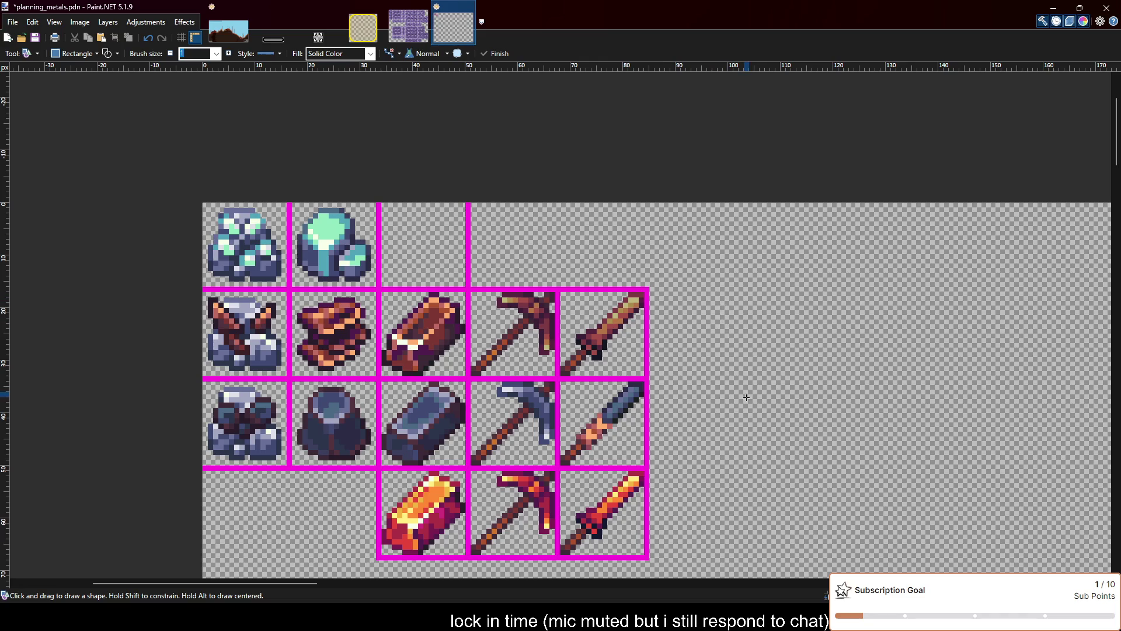
{"action": "scroll", "coordinate": [727, 328], "scroll_direction": "up", "scroll_amount": 1}
{"action": "scroll", "coordinate": [718, 292], "scroll_direction": "down", "scroll_amount": 1}
{"action": "scroll", "coordinate": [716, 274], "scroll_direction": "up", "scroll_amount": 1}
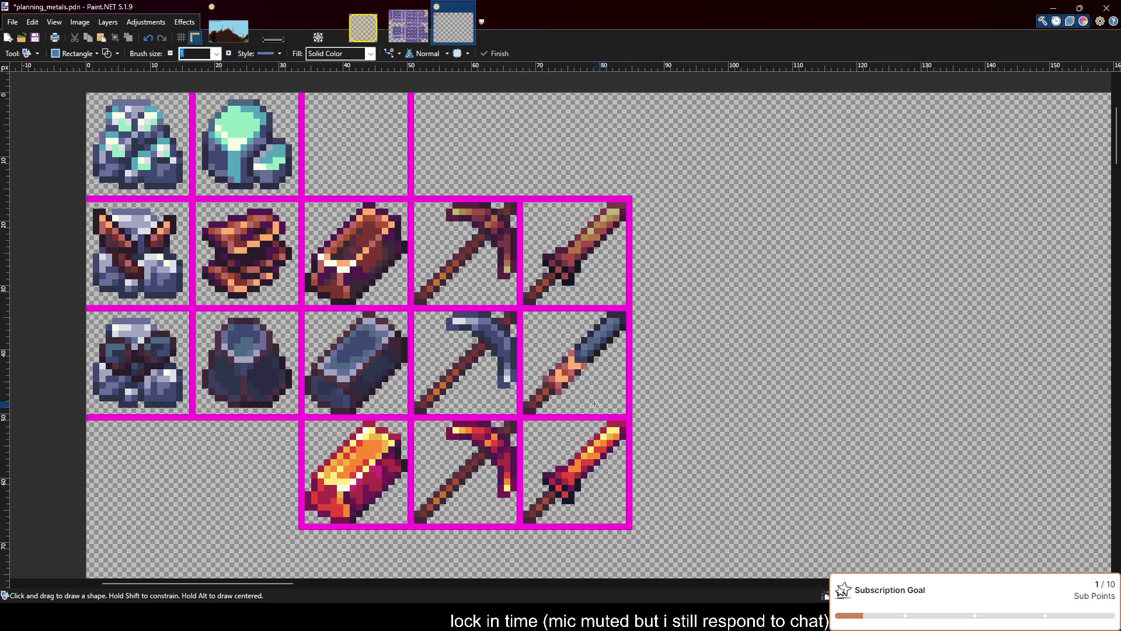
{"action": "scroll", "coordinate": [741, 268], "scroll_direction": "down", "scroll_amount": 1}
{"action": "scroll", "coordinate": [739, 220], "scroll_direction": "up", "scroll_amount": 1}
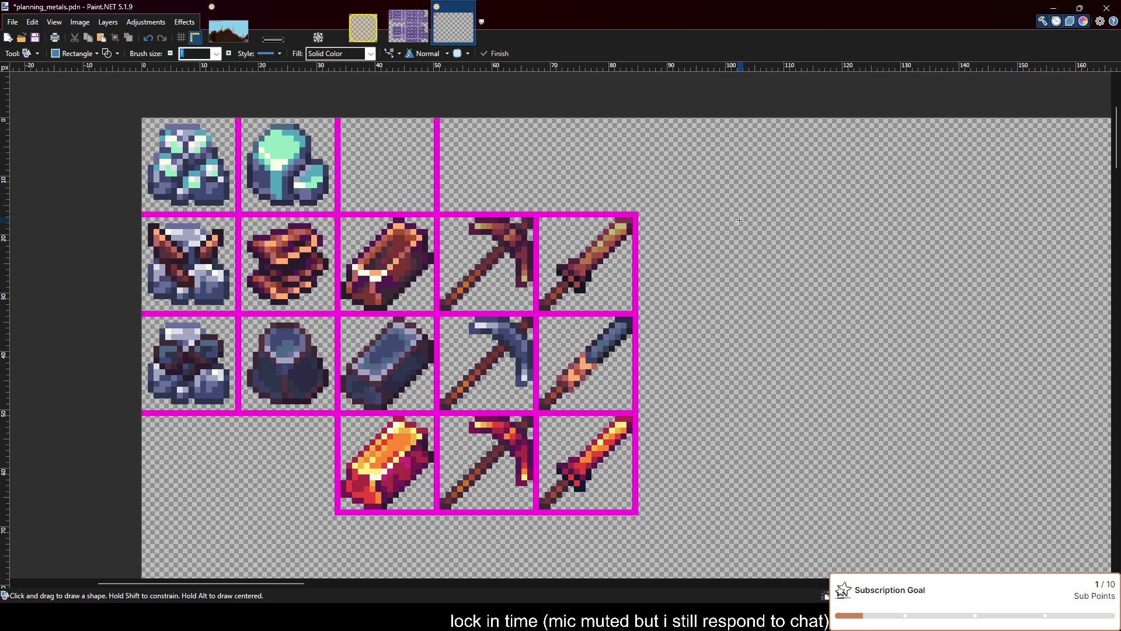
{"action": "key", "text": "s"}
{"action": "left_click_drag", "start_coordinate": [178, 125], "coordinate": [624, 482]}
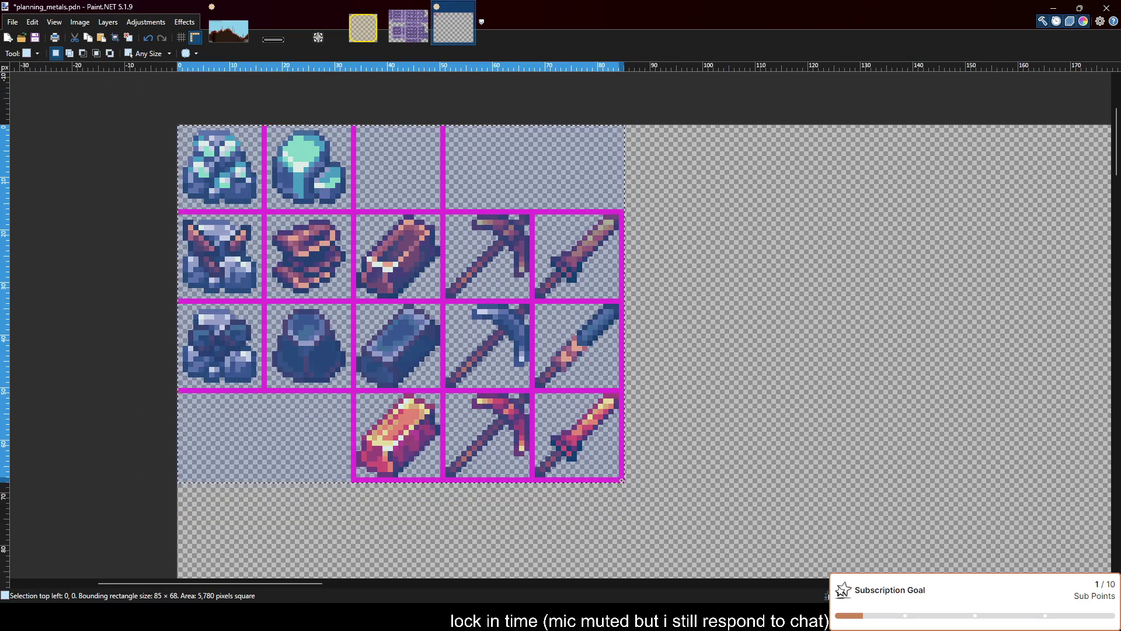
Move the selected sprite grid 16 pixels down, then select the empty top-left cell area
{"action": "key", "text": "m"}
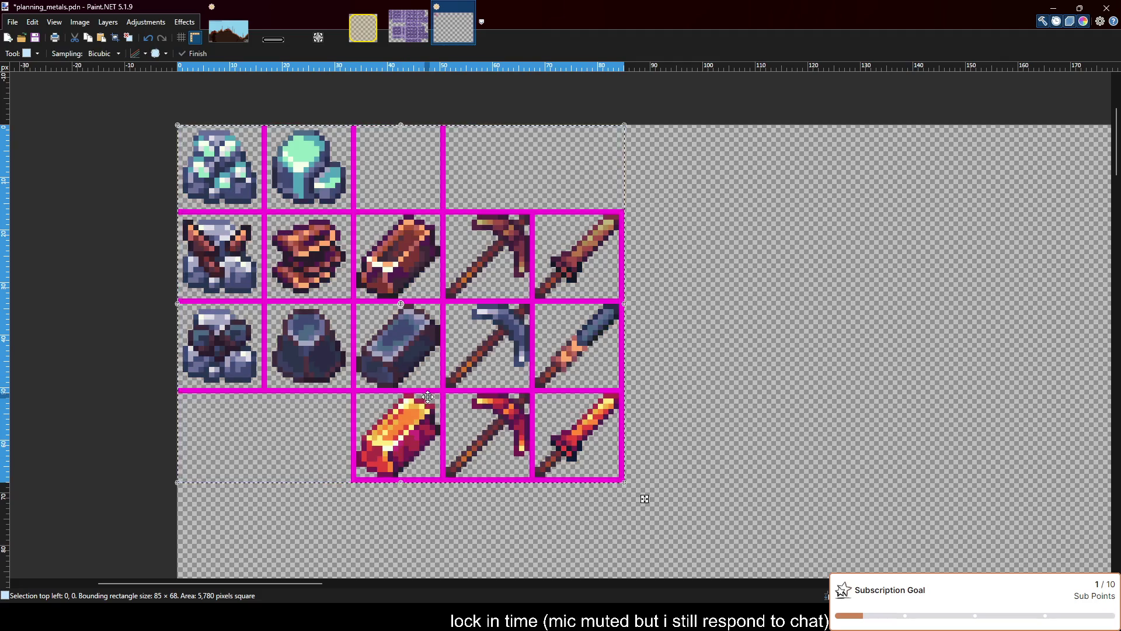
{"action": "left_click_drag", "start_coordinate": [505, 353], "coordinate": [506, 435]}
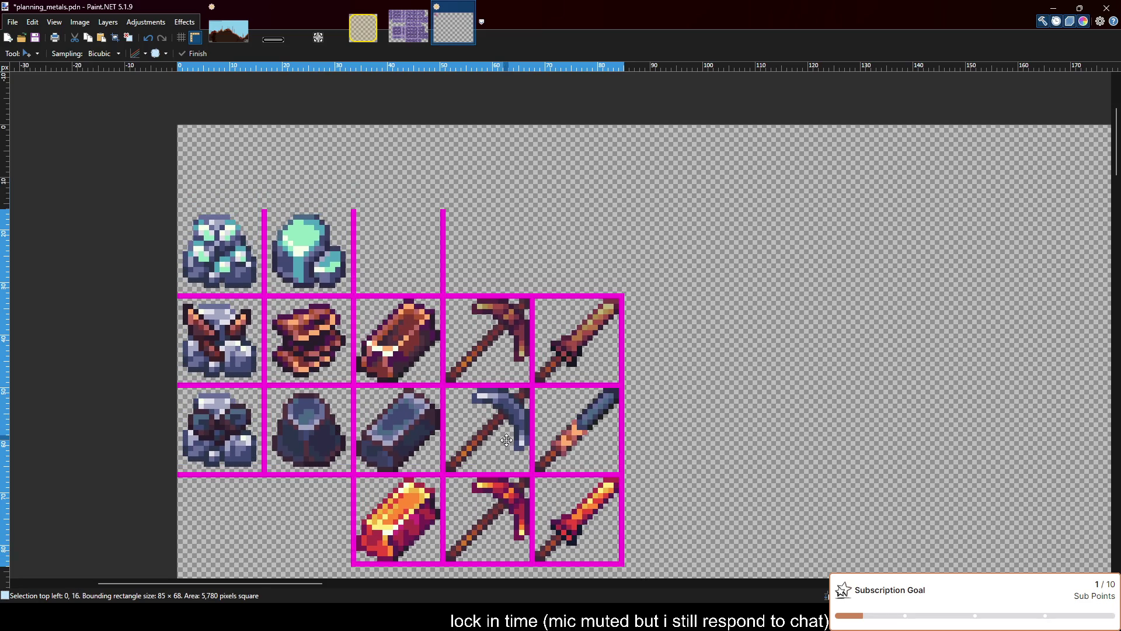
{"action": "left_click_drag", "start_coordinate": [507, 439], "coordinate": [507, 440]}
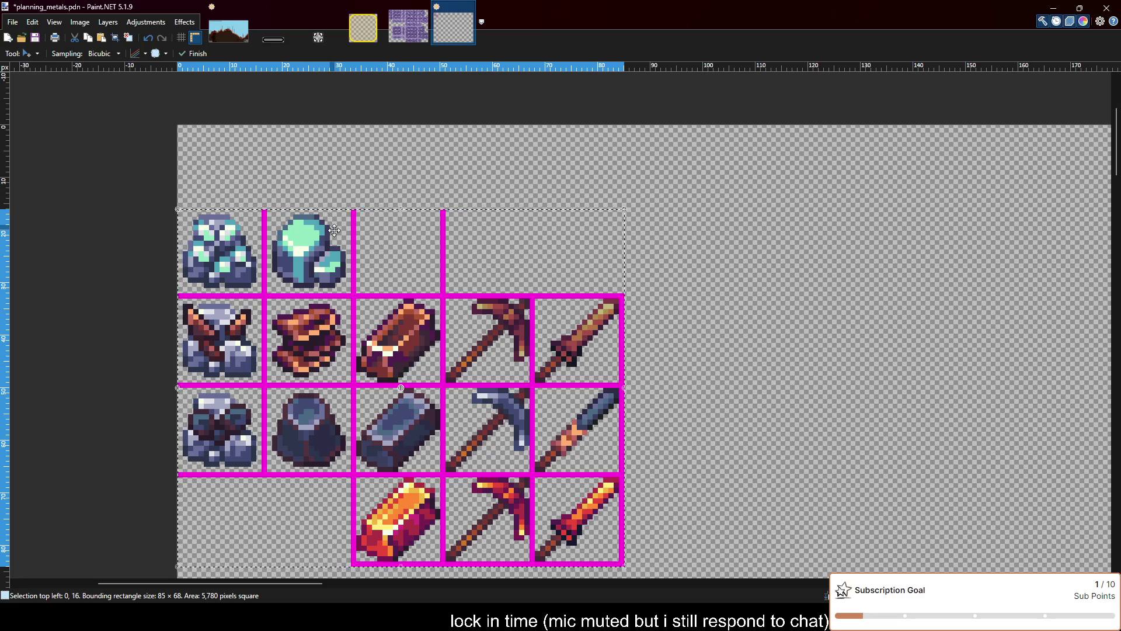
{"action": "scroll", "coordinate": [334, 231], "scroll_direction": "up", "scroll_amount": 1}
{"action": "scroll", "coordinate": [158, 255], "scroll_direction": "up", "scroll_amount": 2}
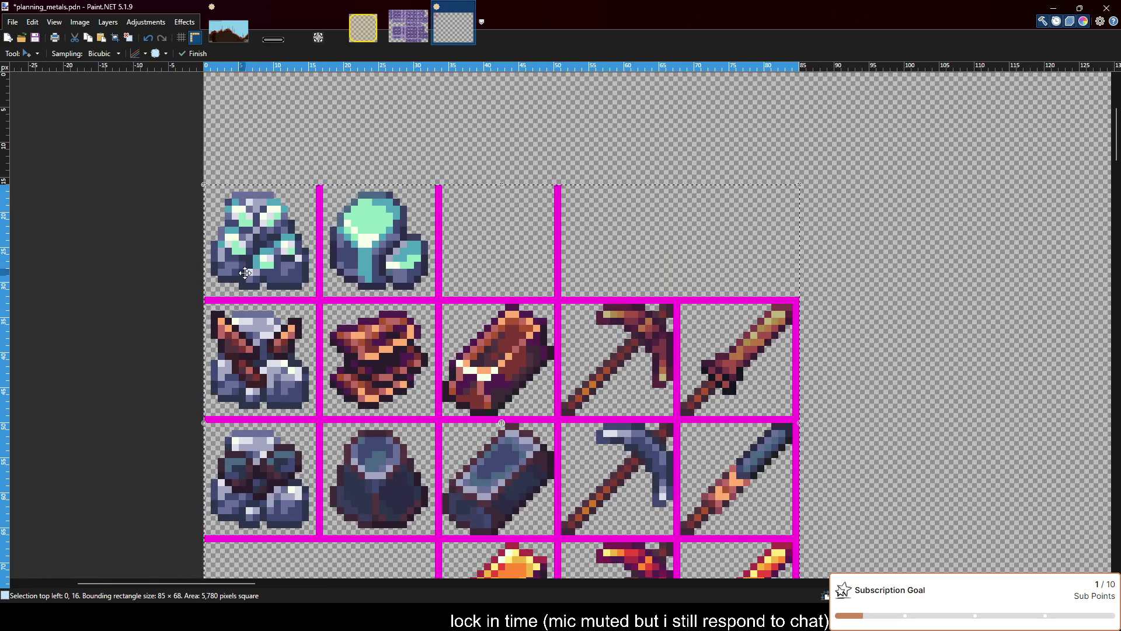
{"action": "scroll", "coordinate": [295, 250], "scroll_direction": "up", "scroll_amount": 2}
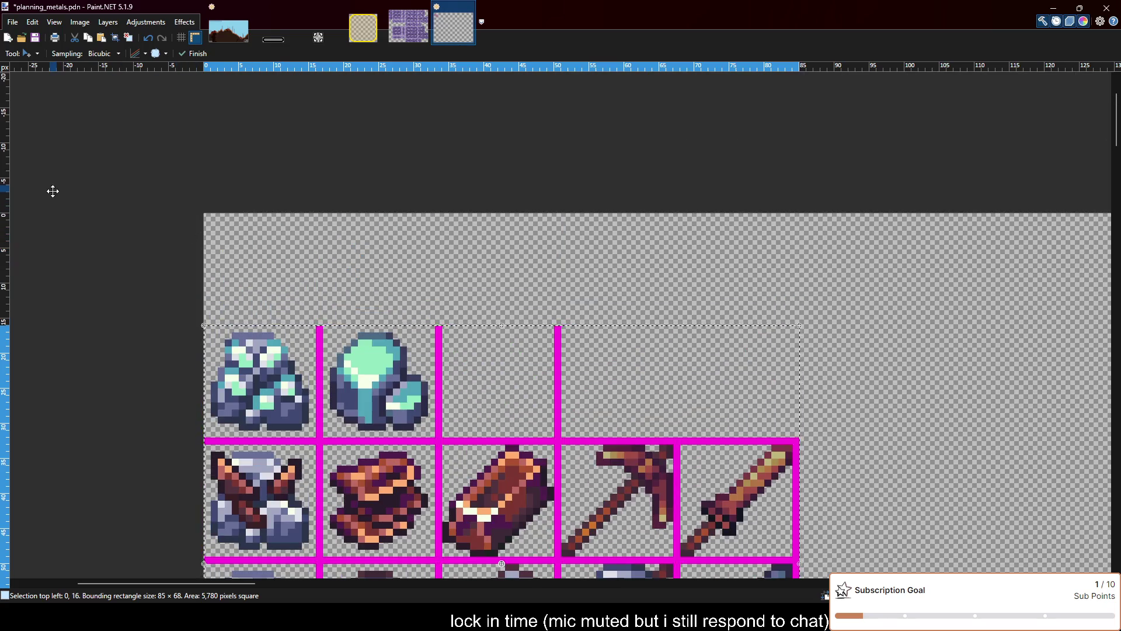
{"action": "scroll", "coordinate": [175, 312], "scroll_direction": "up", "scroll_amount": 1}
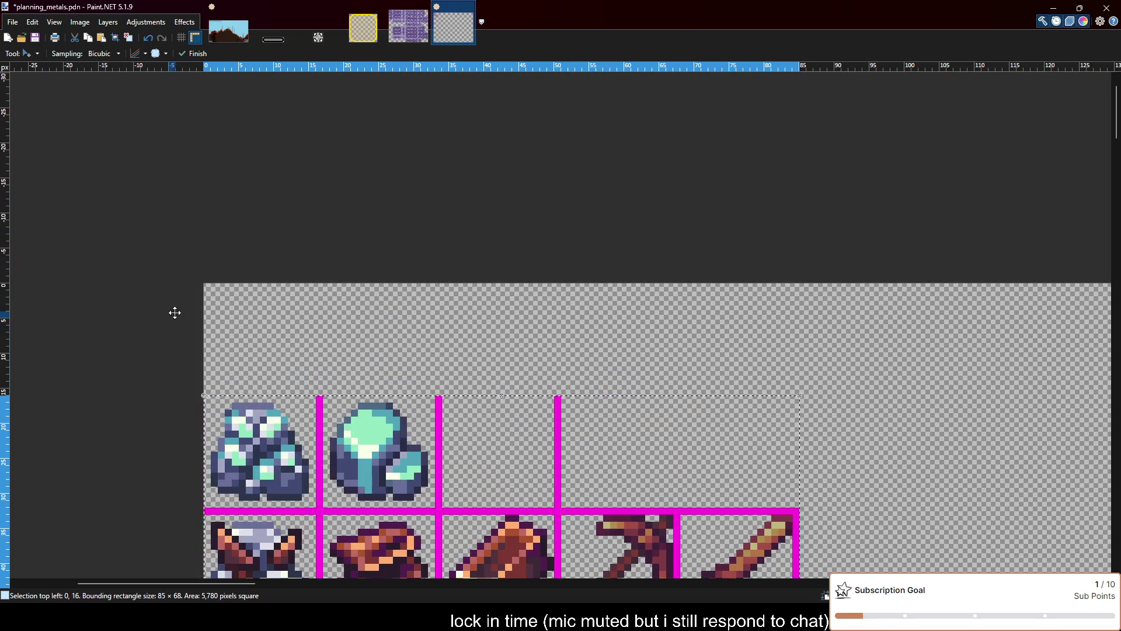
{"action": "scroll", "coordinate": [175, 313], "scroll_direction": "down", "scroll_amount": 1}
{"action": "key", "text": "s"}
{"action": "left_click_drag", "start_coordinate": [205, 214], "coordinate": [320, 323]}
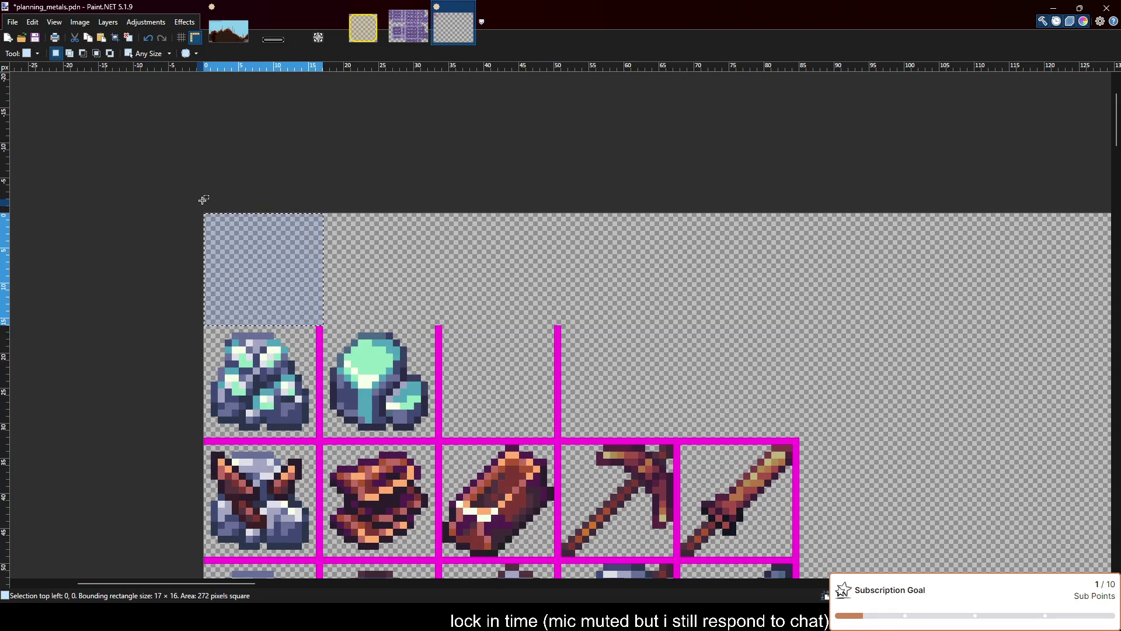
Frame the three new empty top-row cells with magenta rectangles
{"action": "left_click", "coordinate": [87, 228]}
{"action": "key", "text": "o"}
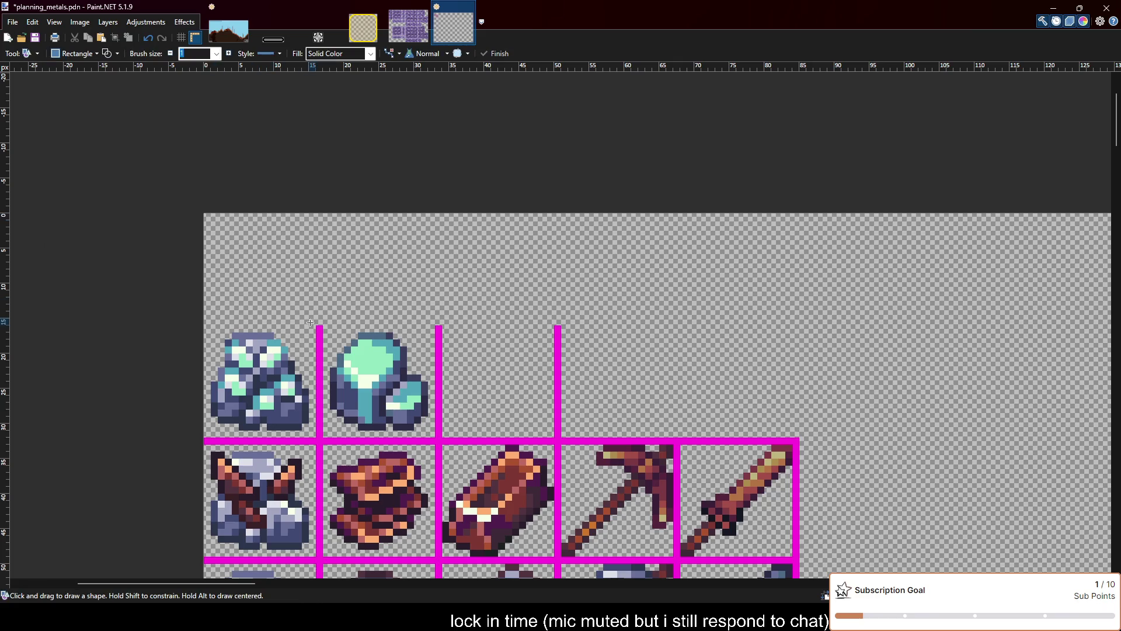
{"action": "left_click_drag", "start_coordinate": [320, 322], "coordinate": [199, 209]}
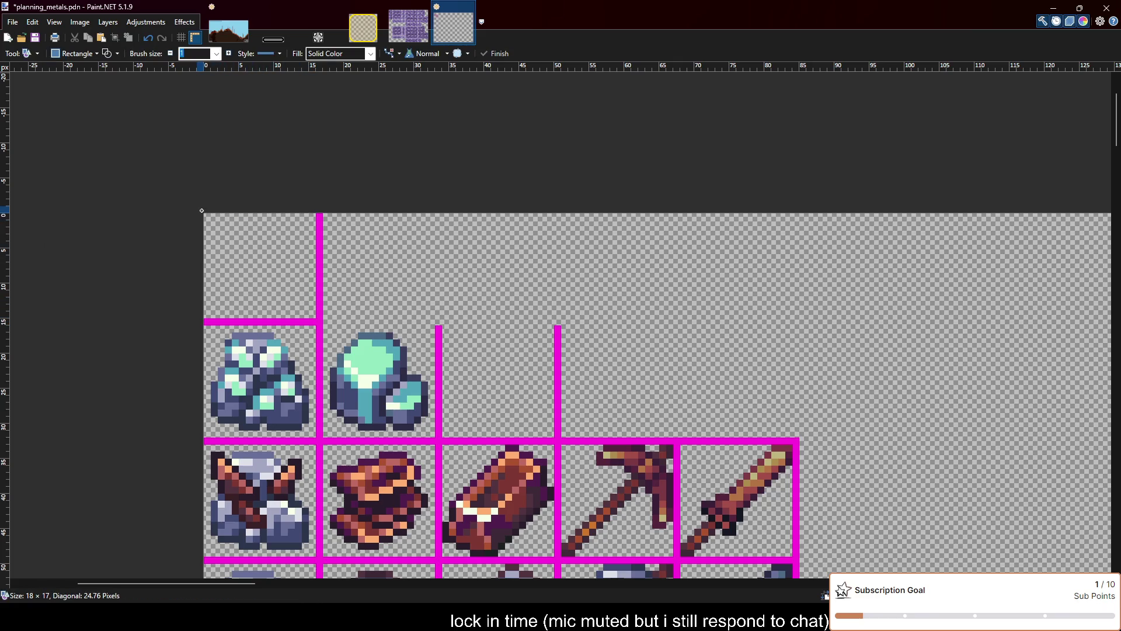
{"action": "left_click_drag", "start_coordinate": [319, 322], "coordinate": [442, 192]}
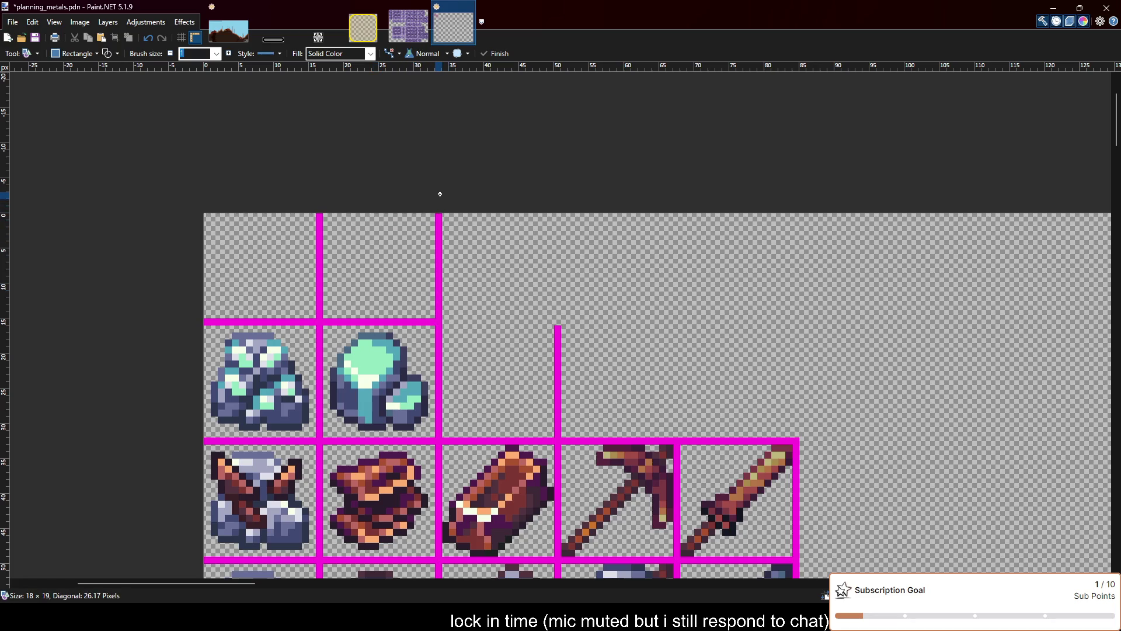
{"action": "key", "text": "Return"}
{"action": "left_click_drag", "start_coordinate": [439, 323], "coordinate": [559, 211]}
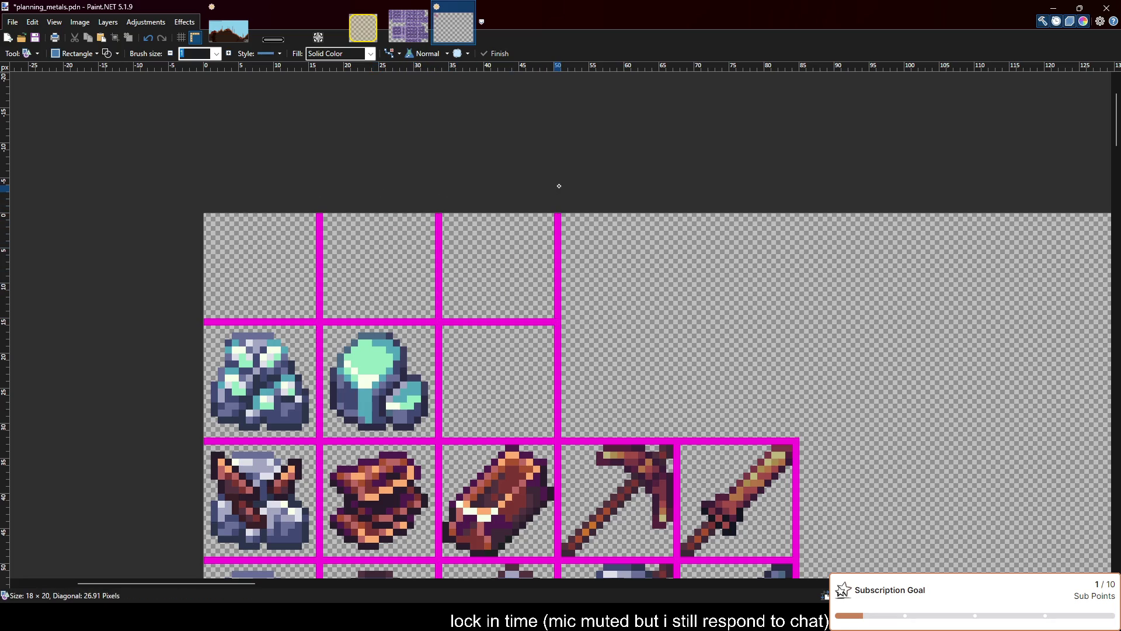
{"action": "key", "text": "Return"}
Paste the copper log into the top-left cell, nudge it up, then delete it
{"action": "scroll", "coordinate": [395, 208], "scroll_direction": "down", "scroll_amount": 3}
{"action": "scroll", "coordinate": [408, 208], "scroll_direction": "up", "scroll_amount": 3}
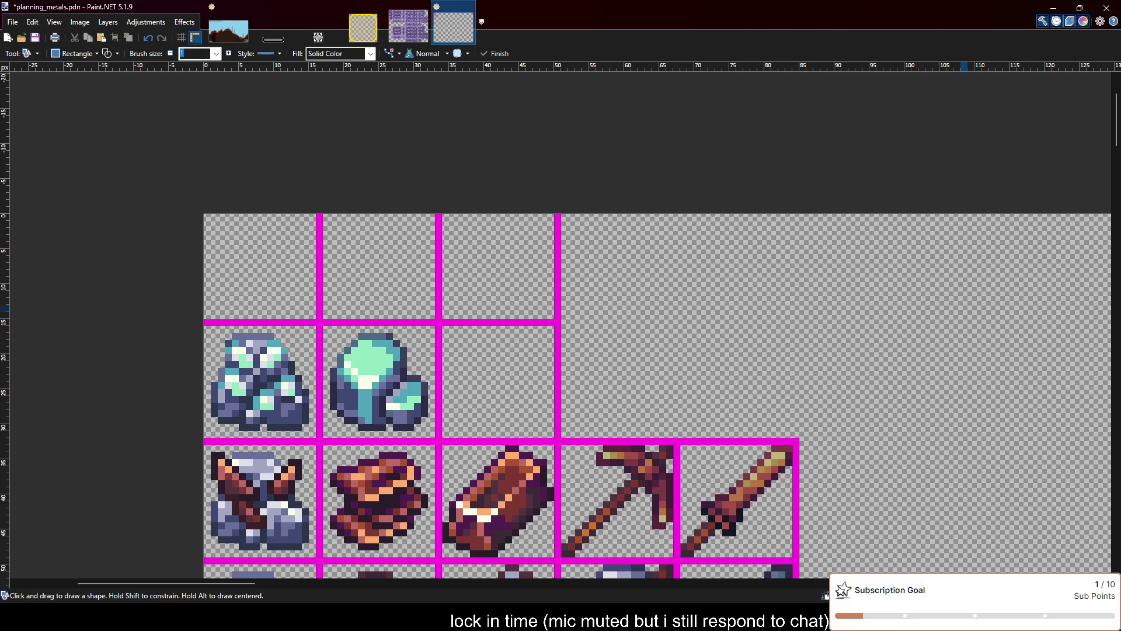
{"action": "key", "text": "ctrl+v"}
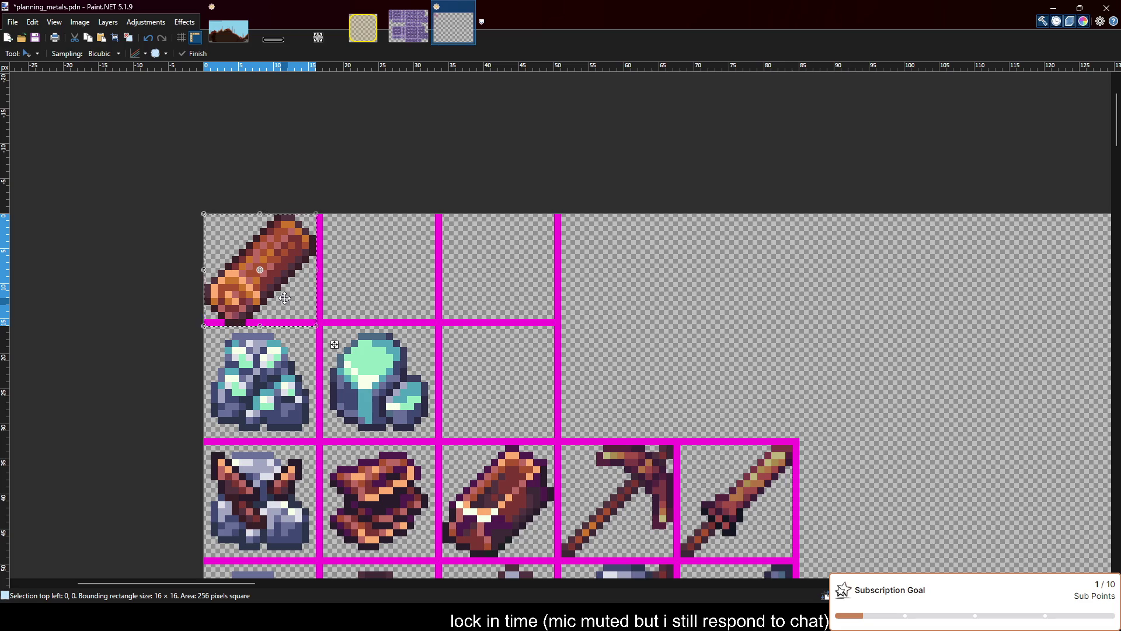
{"action": "scroll", "coordinate": [252, 303], "scroll_direction": "up", "scroll_amount": 2}
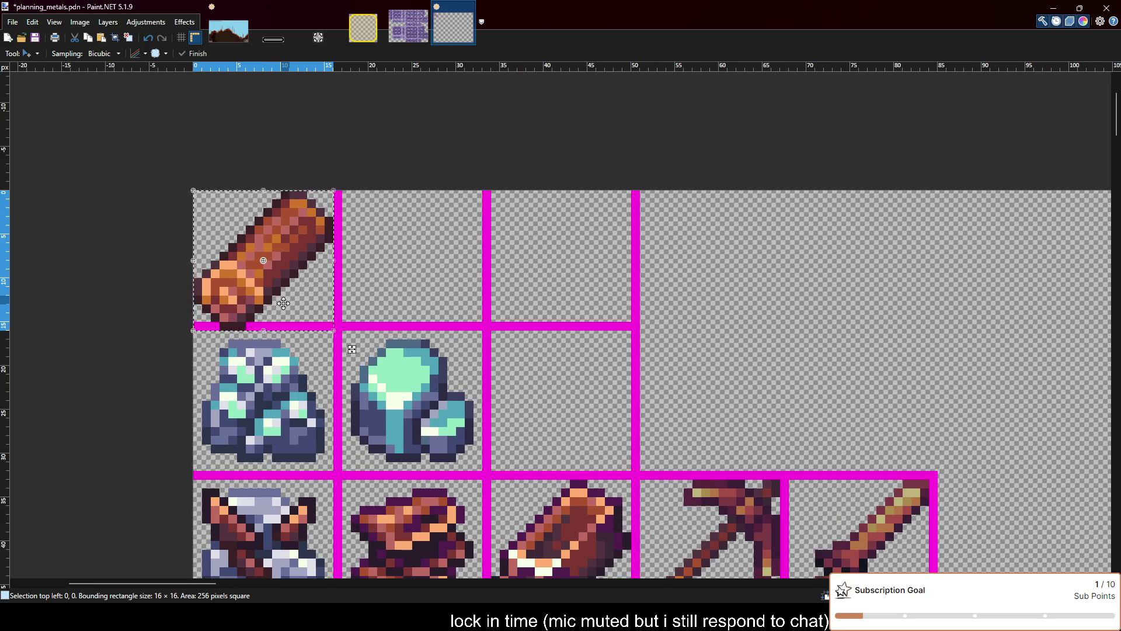
{"action": "left_click_drag", "start_coordinate": [283, 303], "coordinate": [285, 296]}
{"action": "key", "text": "Up"}
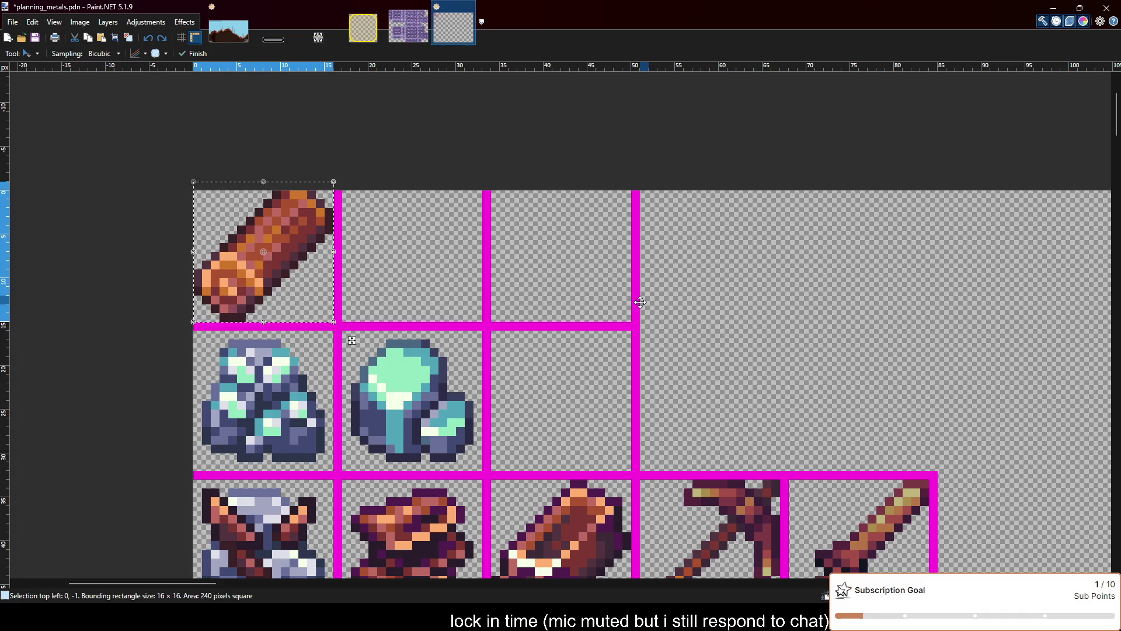
{"action": "key", "text": "Delete"}
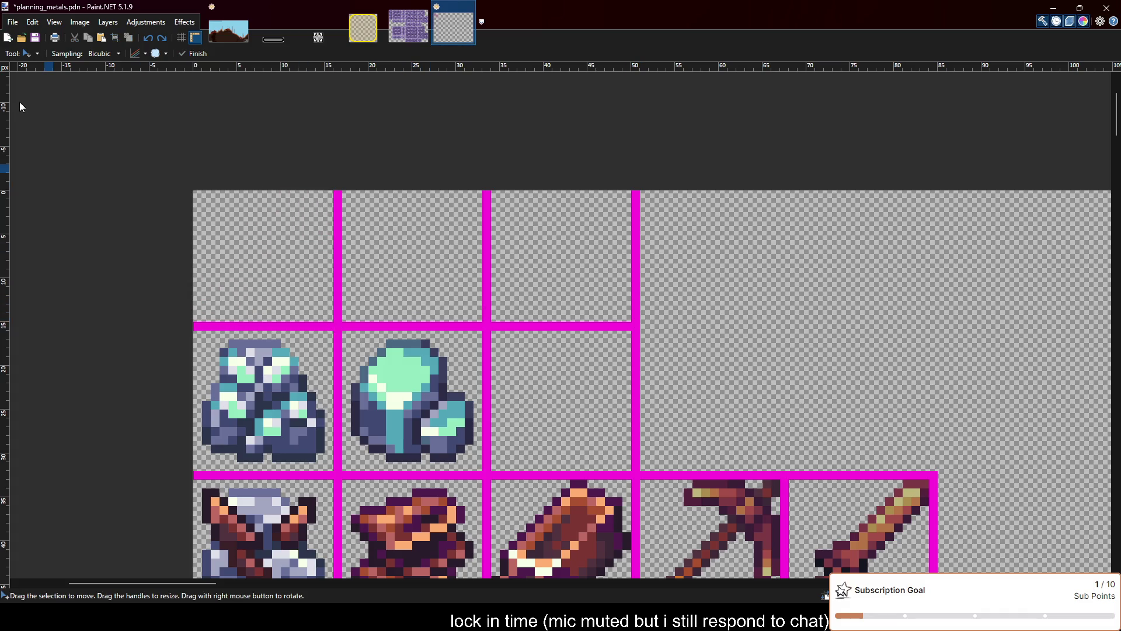
{"action": "scroll", "coordinate": [19, 106], "scroll_direction": "down", "scroll_amount": 2}
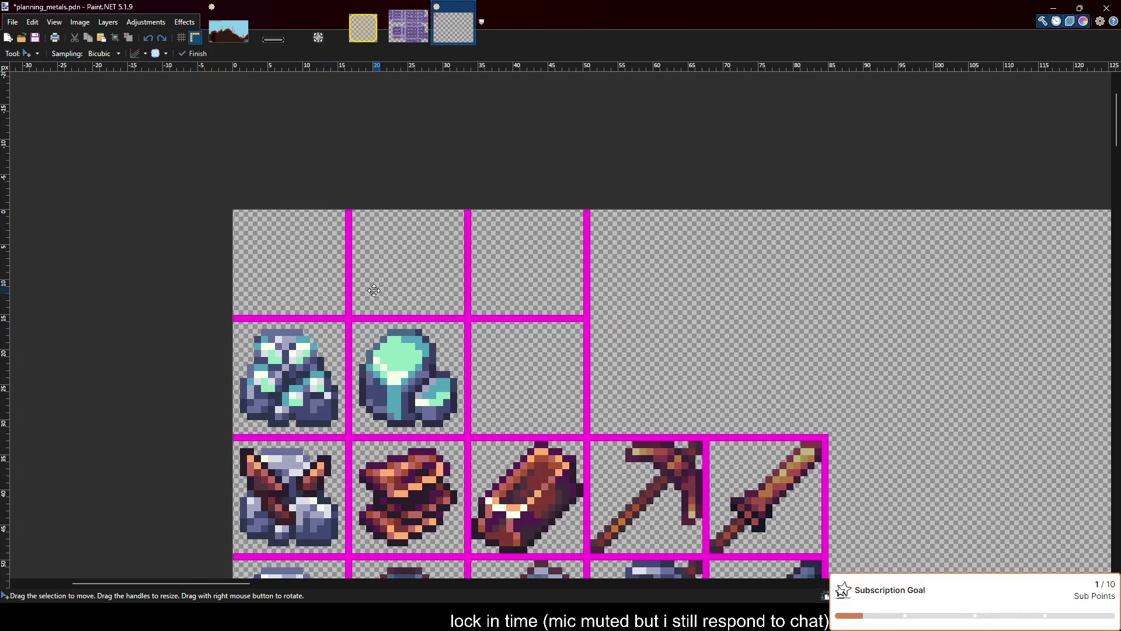
Shift the whole sheet down 1 pixel and fill the gaps atop the middle and right magenta lines
{"action": "key", "text": "ctrl+a"}
{"action": "key", "text": "Down"}
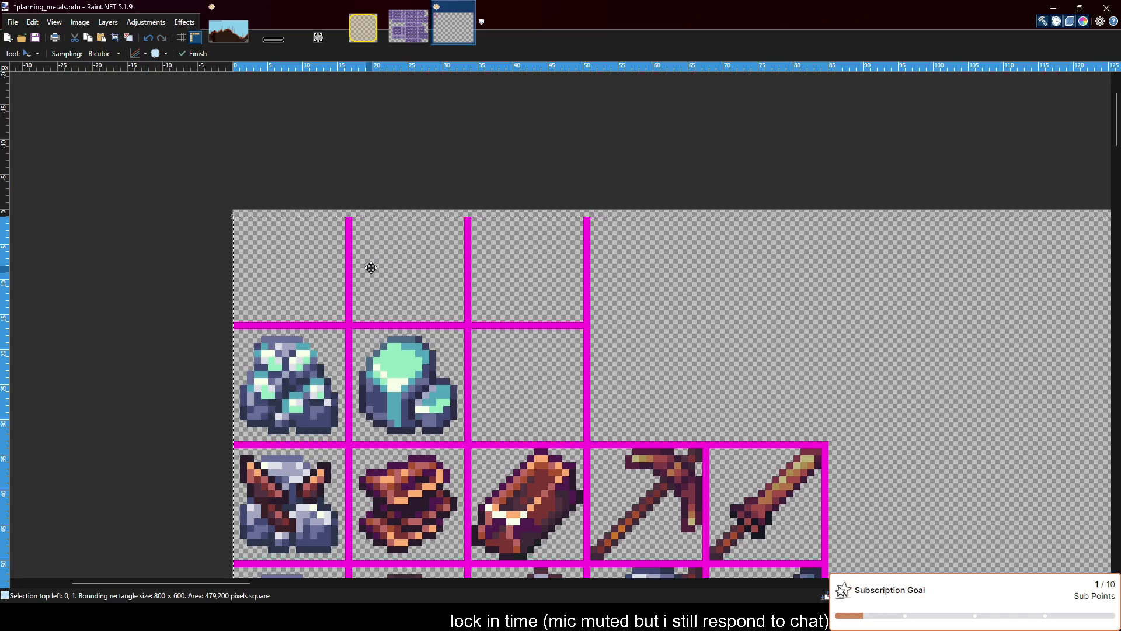
{"action": "key", "text": "ctrl+d"}
{"action": "key", "text": "o"}
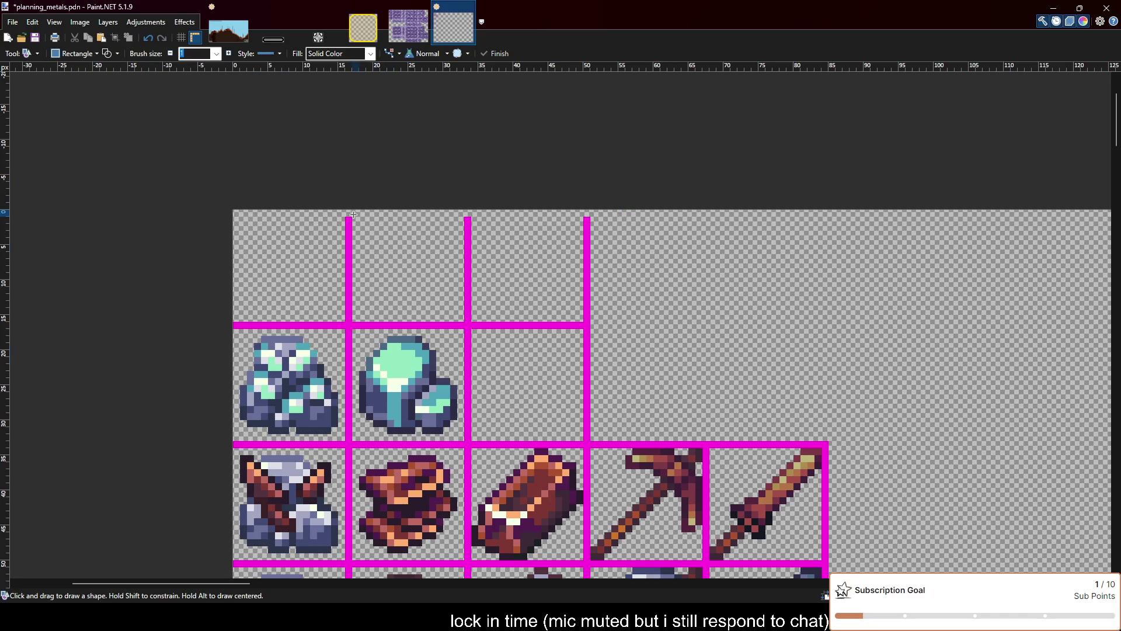
{"action": "scroll", "coordinate": [348, 204], "scroll_direction": "up", "scroll_amount": 1}
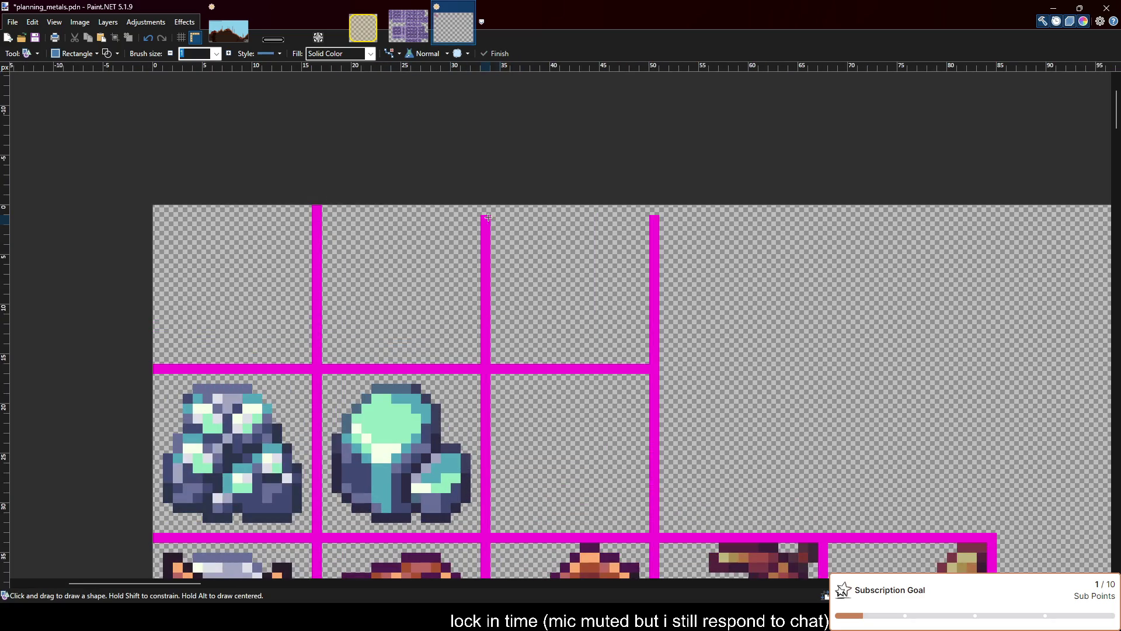
{"action": "left_click_drag", "start_coordinate": [485, 201], "coordinate": [486, 212]}
{"action": "key", "text": "Return"}
{"action": "left_click_drag", "start_coordinate": [654, 199], "coordinate": [654, 211]}
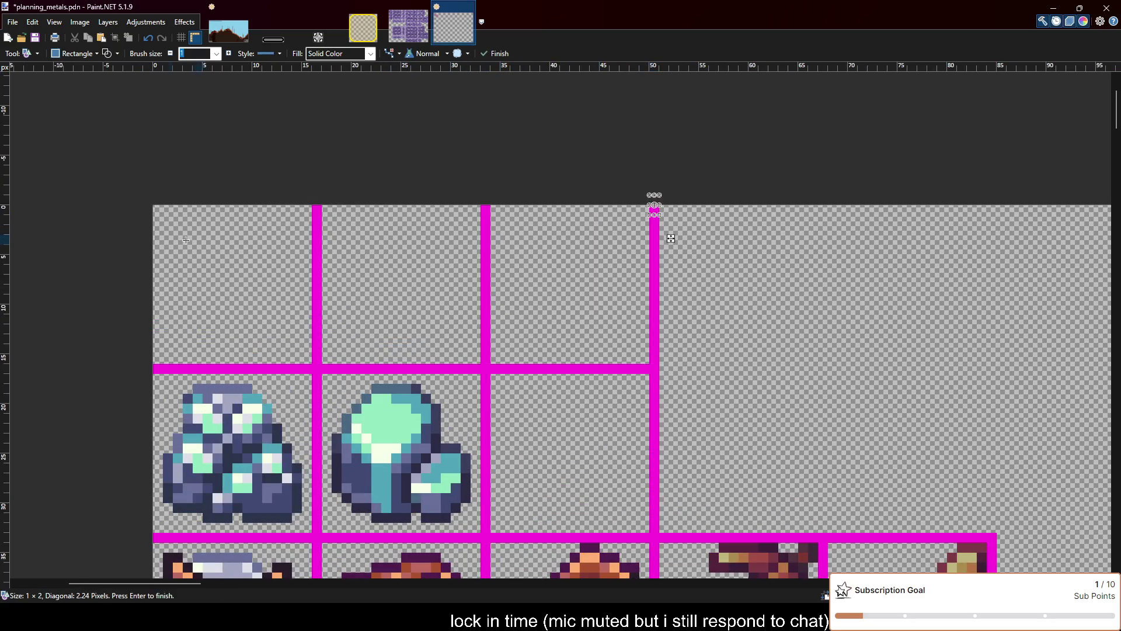
{"action": "key", "text": "Return"}
{"action": "left_click_drag", "start_coordinate": [154, 205], "coordinate": [303, 355]}
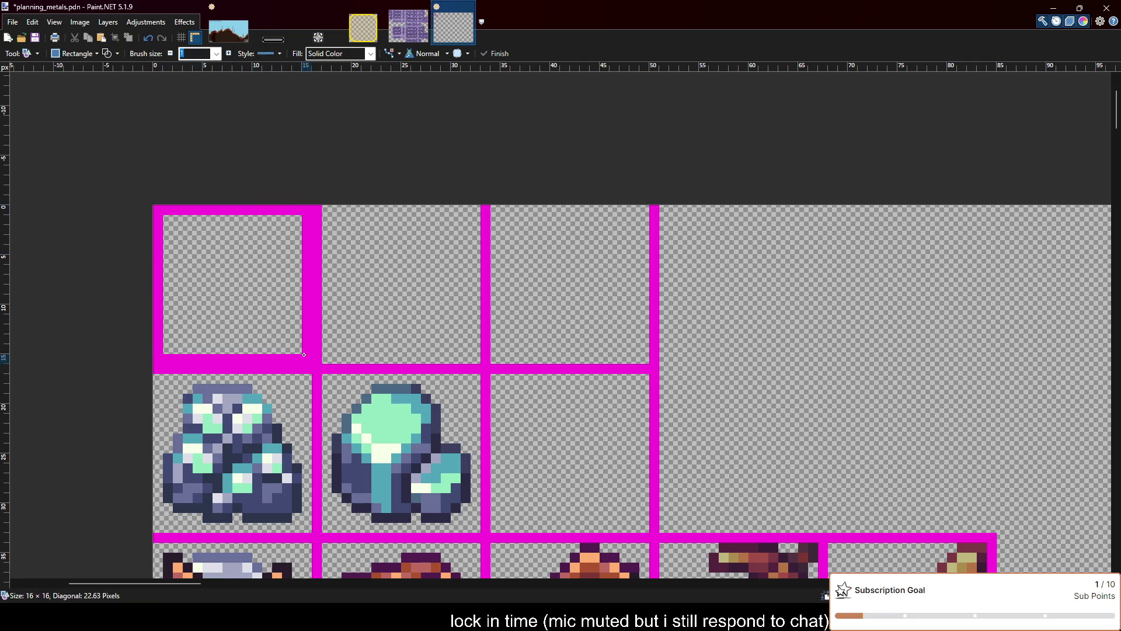
{"action": "key", "text": "ctrl+z"}
Paste the copper log again and move it into the top row's third cell
{"action": "scroll", "coordinate": [424, 290], "scroll_direction": "down", "scroll_amount": 1}
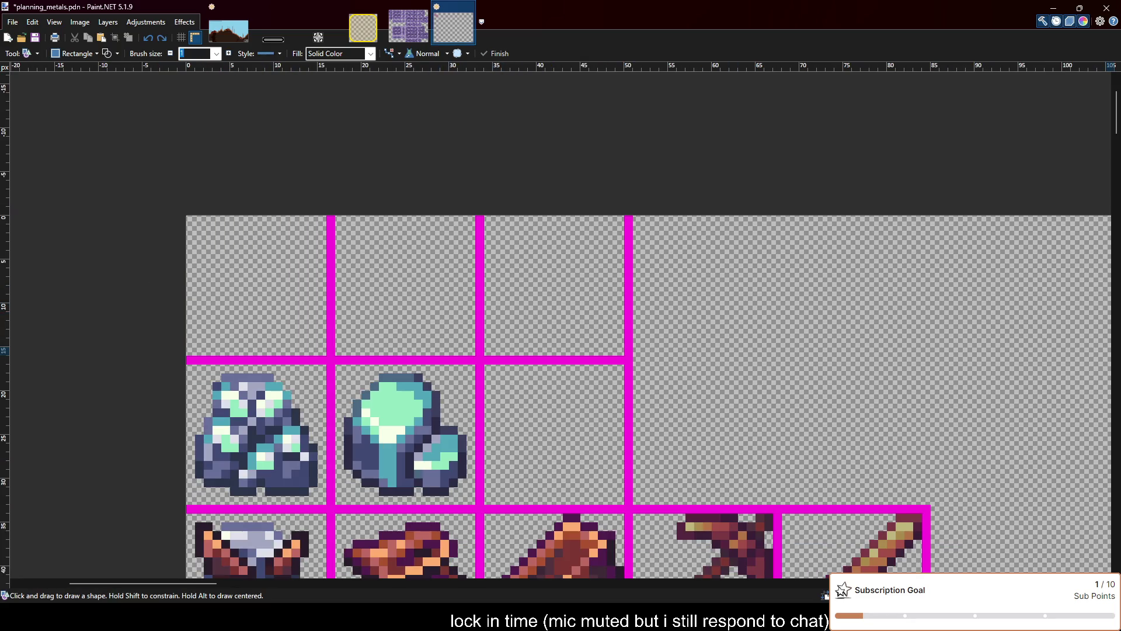
{"action": "key", "text": "ctrl+v"}
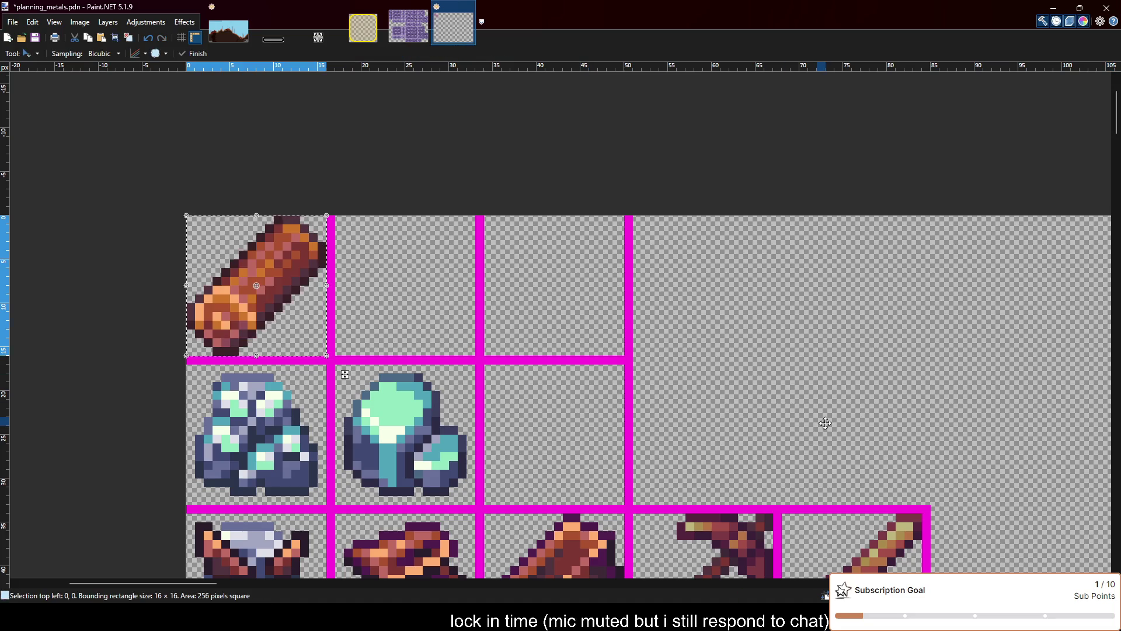
{"action": "key", "text": "ctrl+z"}
{"action": "key", "text": "ctrl+v"}
{"action": "left_click_drag", "start_coordinate": [265, 298], "coordinate": [563, 297]}
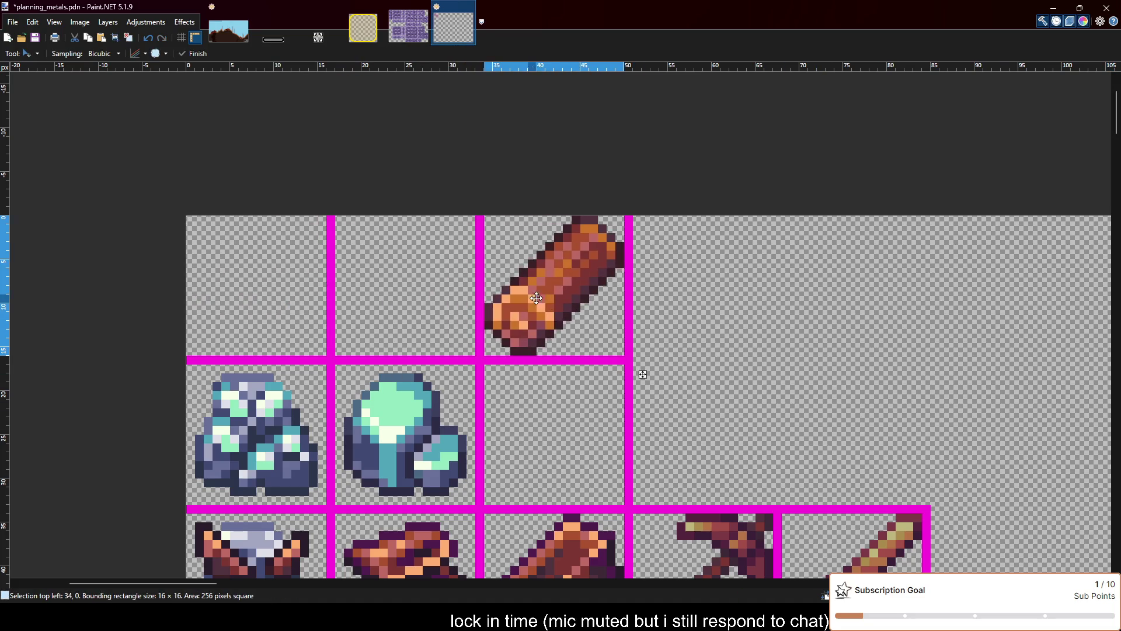
Paste the copper pickaxe and place it in the cell beside the log
{"action": "key", "text": "ctrl+d"}
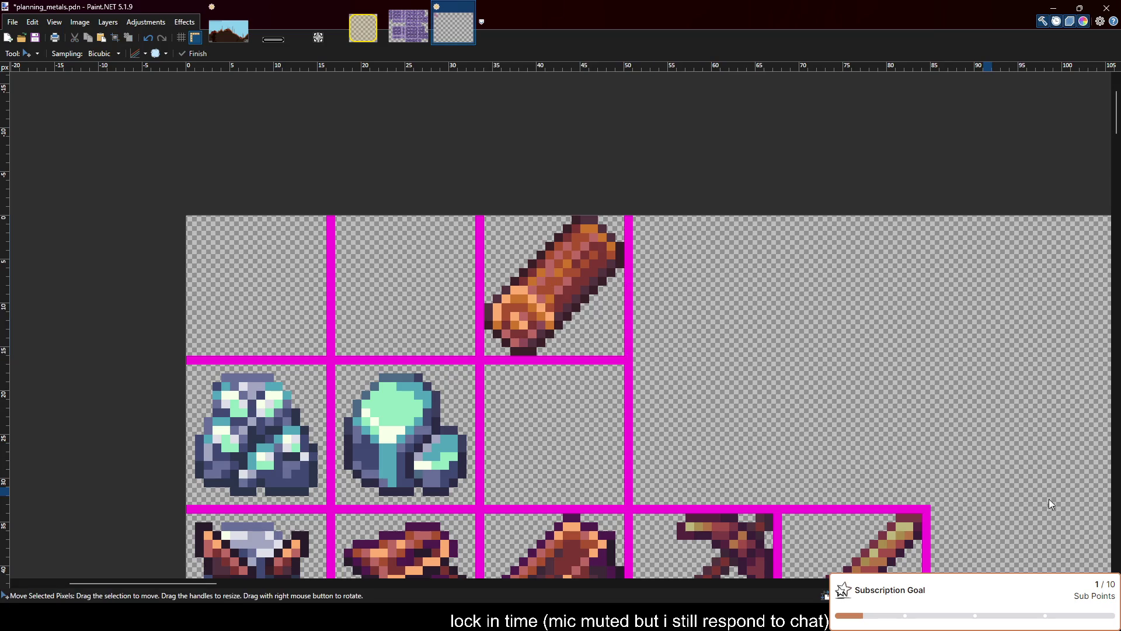
{"action": "scroll", "coordinate": [804, 446], "scroll_direction": "down", "scroll_amount": 1}
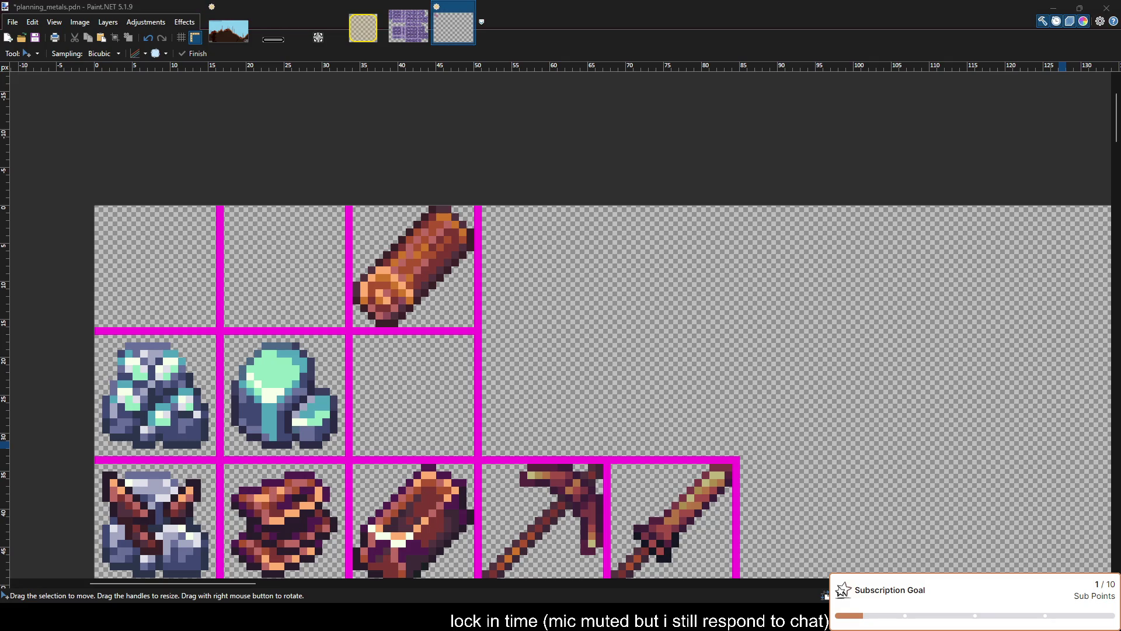
{"action": "left_click", "coordinate": [604, 366]}
{"action": "key", "text": "ctrl+v"}
{"action": "mouse_move", "coordinate": [146, 294]}
{"action": "left_mouse_down"}
{"action": "mouse_move", "coordinate": [435, 332]}
{"action": "mouse_move", "coordinate": [535, 294]}
{"action": "left_mouse_up"}
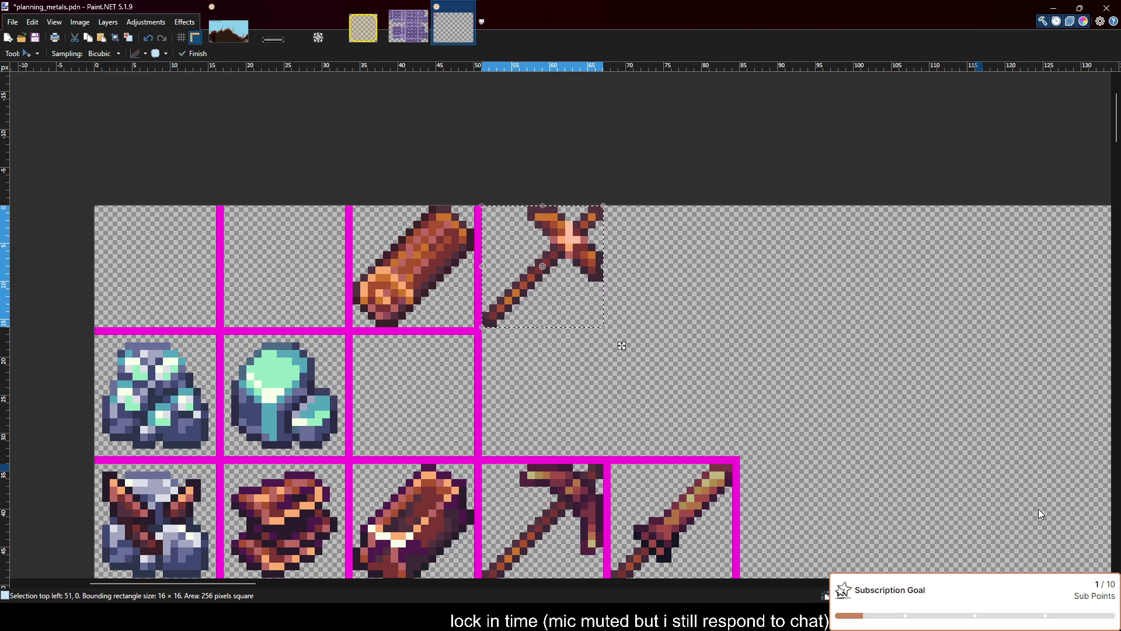
{"action": "key", "text": "Delete"}
{"action": "key", "text": "ctrl+z"}
{"action": "scroll", "coordinate": [630, 245], "scroll_direction": "up", "scroll_amount": 1}
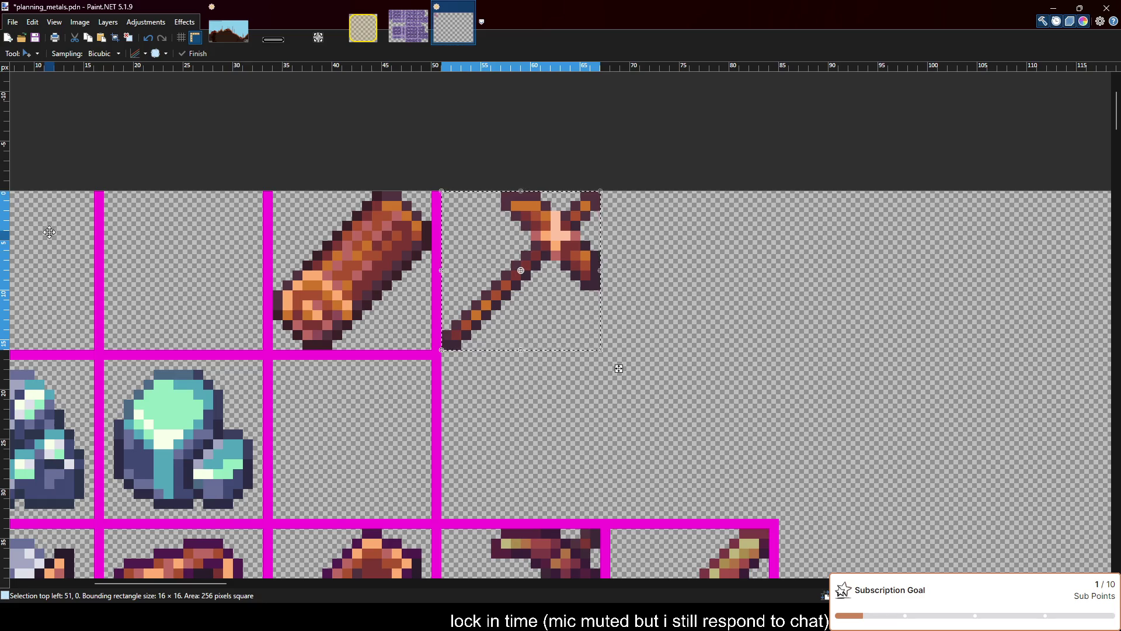
{"action": "key", "text": "ctrl+d"}
Draw a magenta frame around the pickaxe's cell
{"action": "key", "text": "o"}
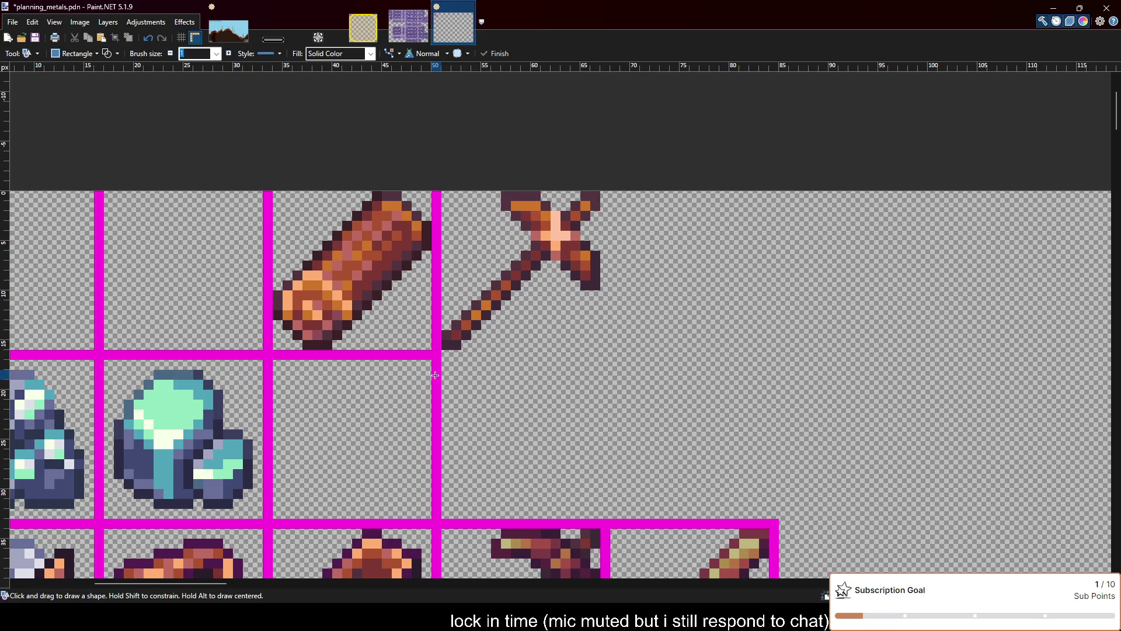
{"action": "left_click", "coordinate": [447, 354]}
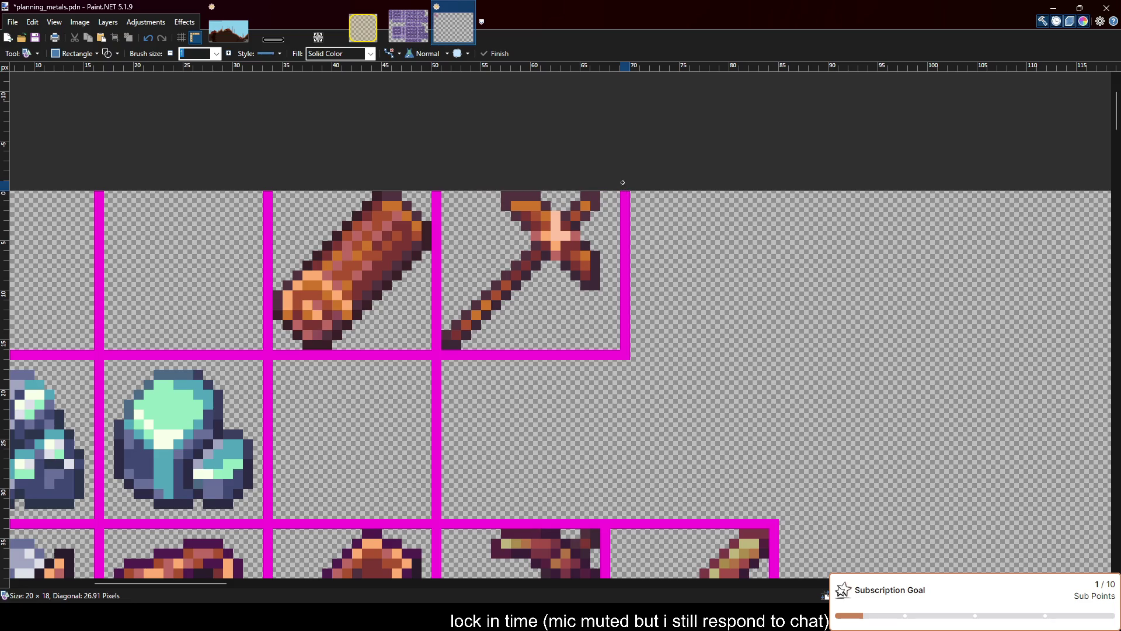
{"action": "left_click_drag", "start_coordinate": [635, 199], "coordinate": [610, 188]}
{"action": "key", "text": "Return"}
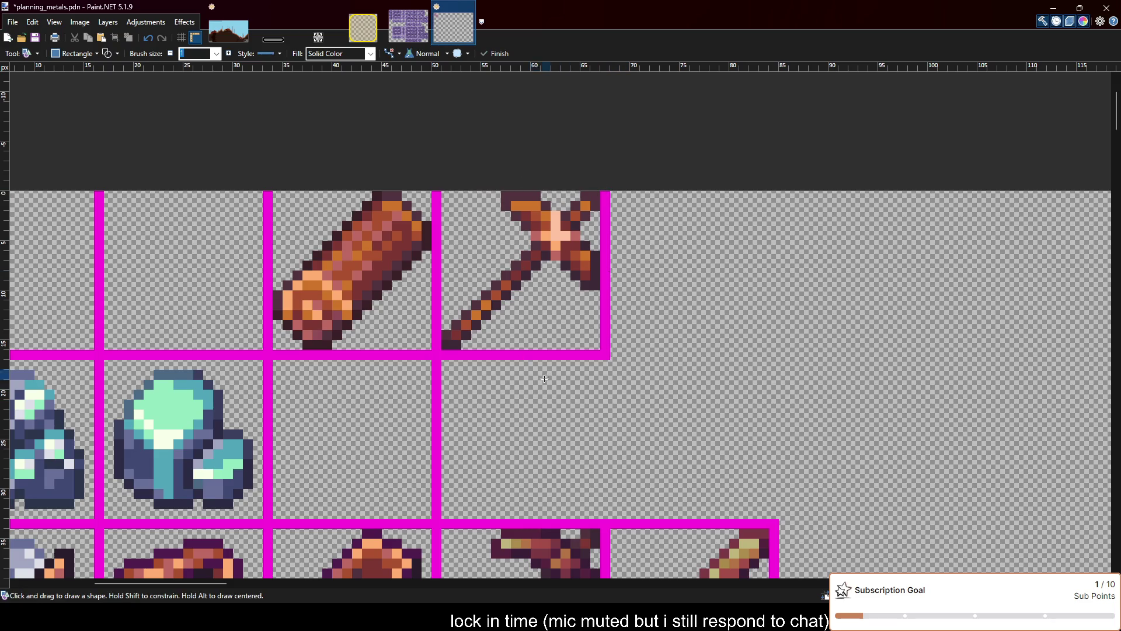
{"action": "scroll", "coordinate": [527, 334], "scroll_direction": "down", "scroll_amount": 2}
{"action": "scroll", "coordinate": [528, 334], "scroll_direction": "up", "scroll_amount": 2}
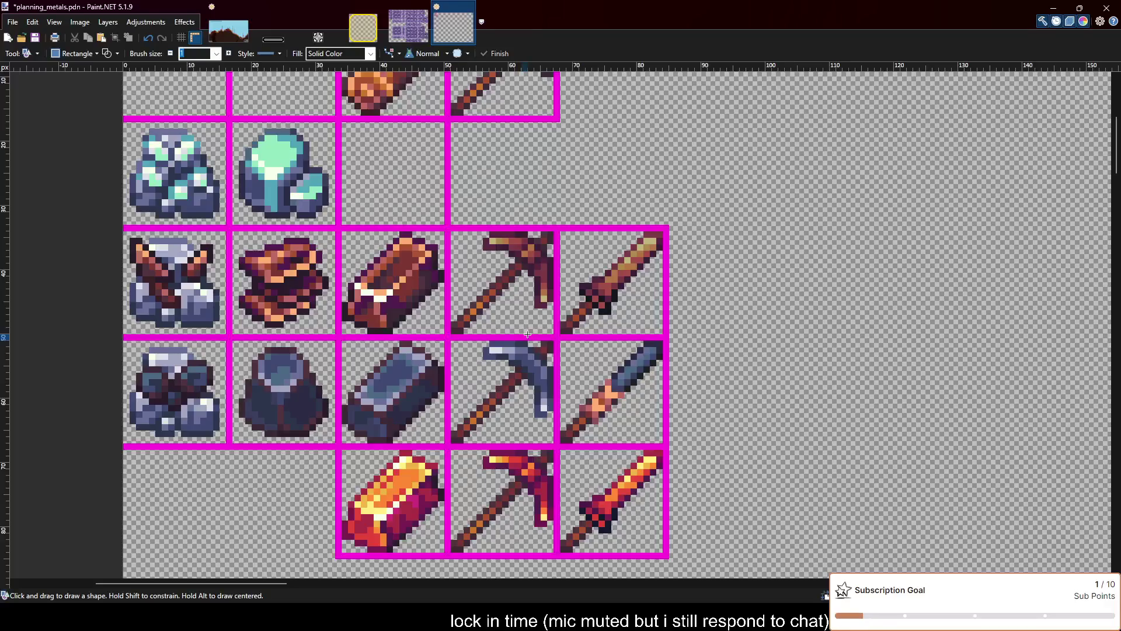
Save the sprite sheet
{"action": "scroll", "coordinate": [527, 334], "scroll_direction": "up", "scroll_amount": 2}
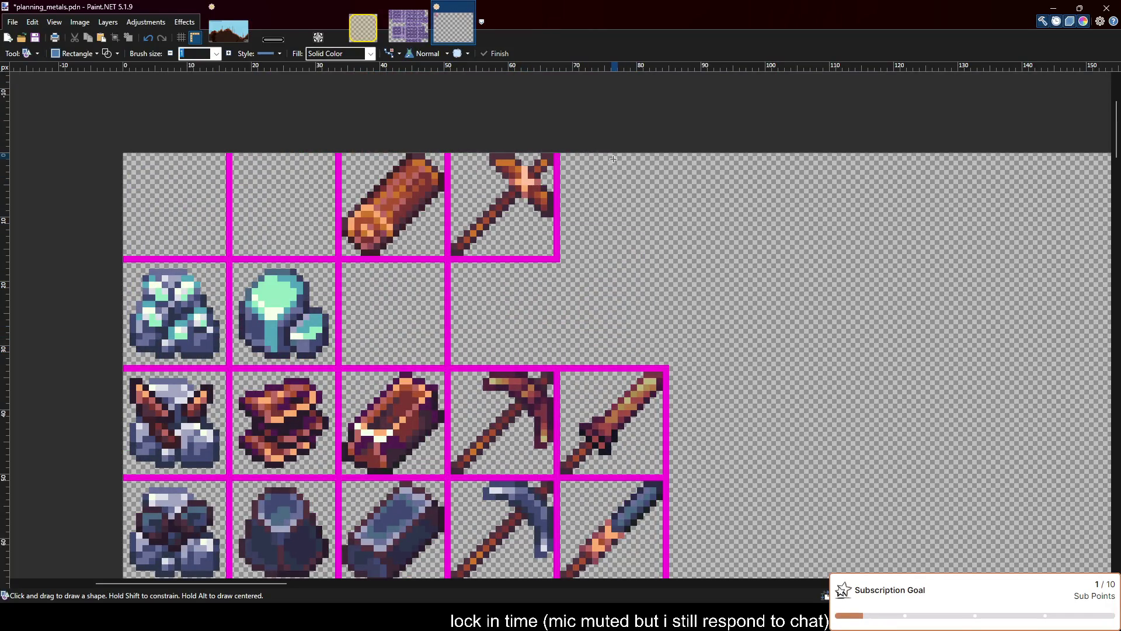
{"action": "scroll", "coordinate": [613, 159], "scroll_direction": "up", "scroll_amount": 1}
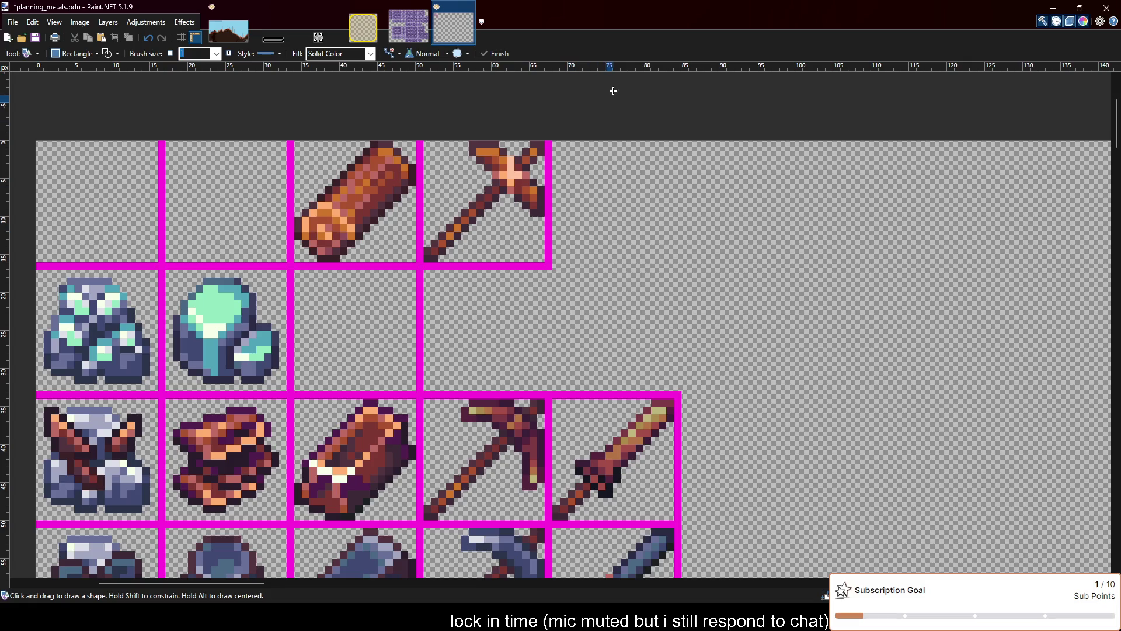
{"action": "key", "text": "ctrl+s"}
{"action": "scroll", "coordinate": [610, 127], "scroll_direction": "up", "scroll_amount": 1}
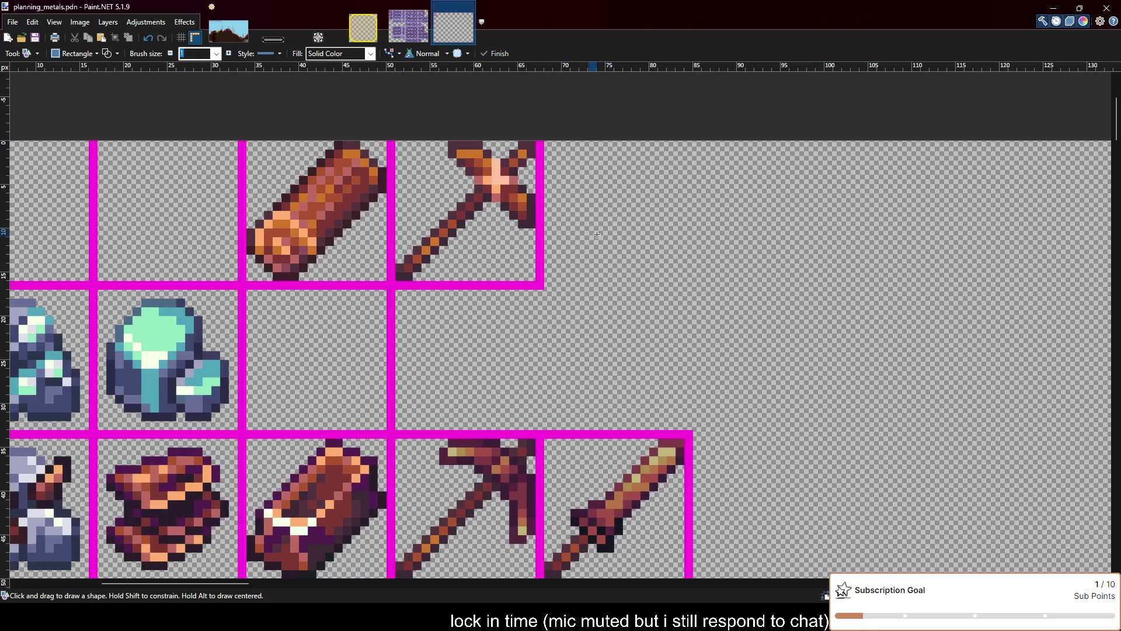
{"action": "scroll", "coordinate": [633, 287], "scroll_direction": "up", "scroll_amount": 1}
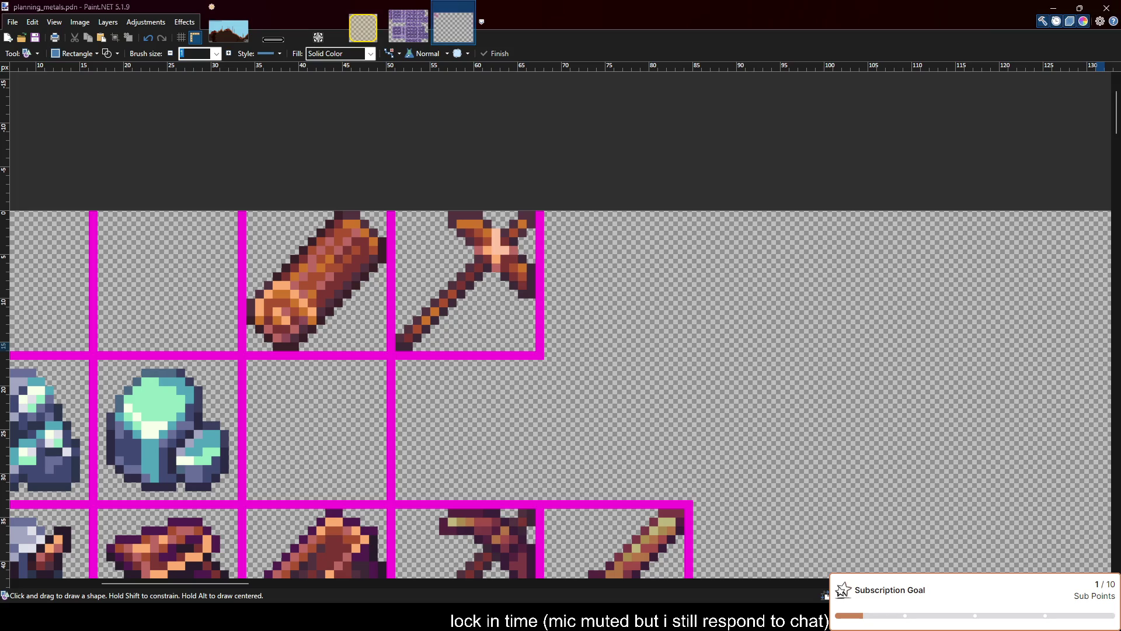
Paste the copper sword and place it in the cell beside the pickaxe
{"action": "key", "text": "ctrl+v"}
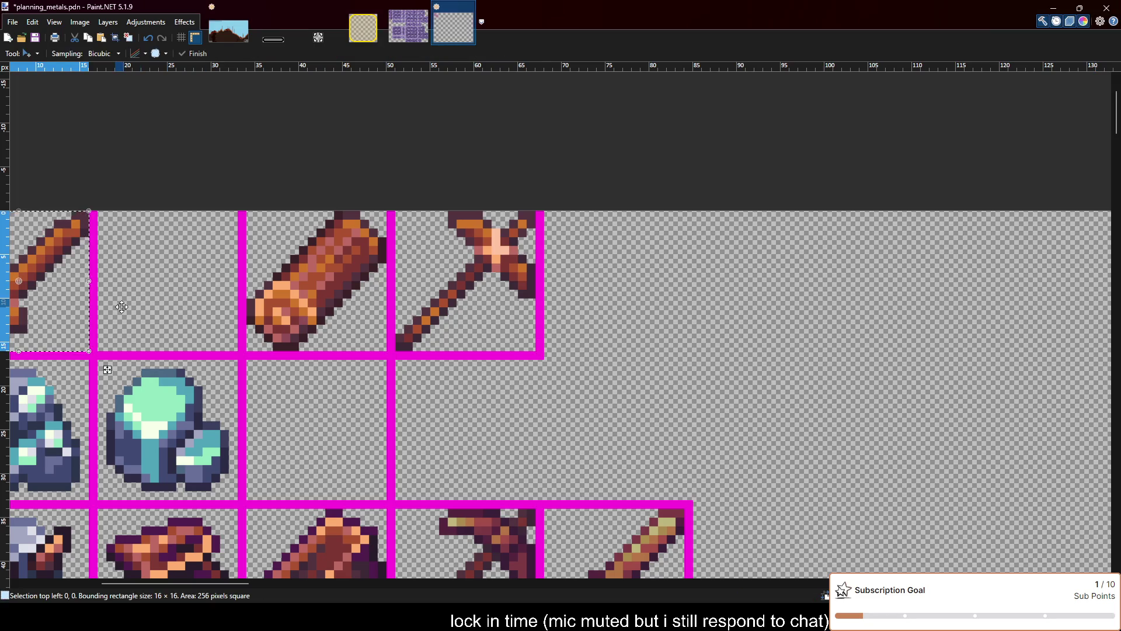
{"action": "key", "text": "ctrl+z"}
{"action": "key", "text": "ctrl+v"}
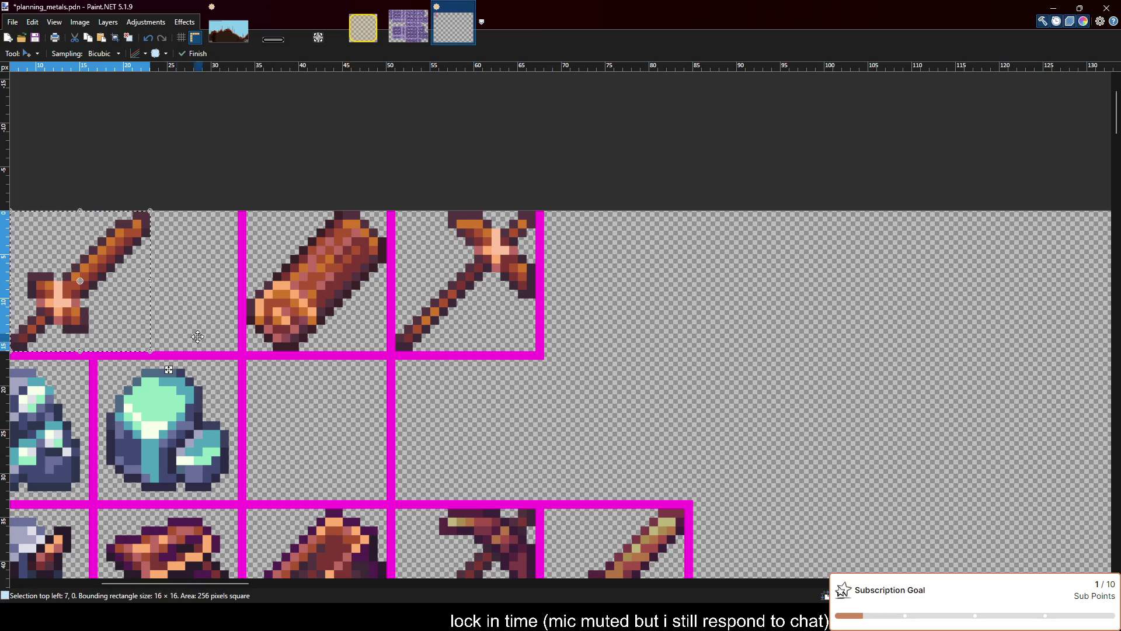
{"action": "left_click_drag", "start_coordinate": [84, 324], "coordinate": [621, 324]}
{"action": "key", "text": "ctrl+d"}
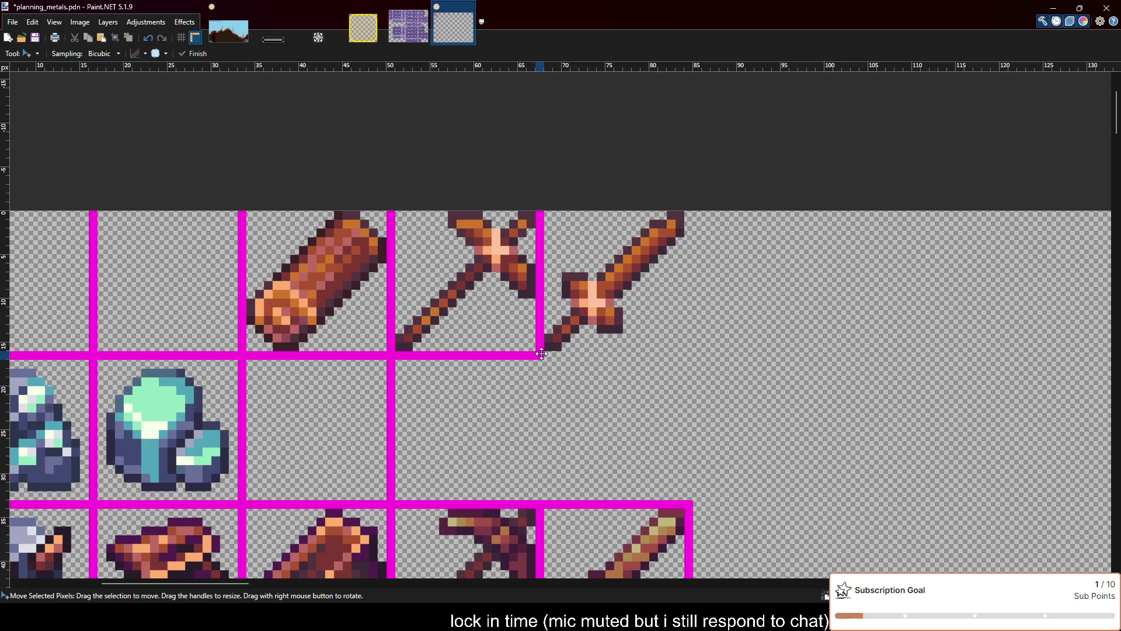
Draw a magenta rectangle frame around the sword's cell
{"action": "key", "text": "o"}
{"action": "left_click_drag", "start_coordinate": [542, 353], "coordinate": [690, 206]}
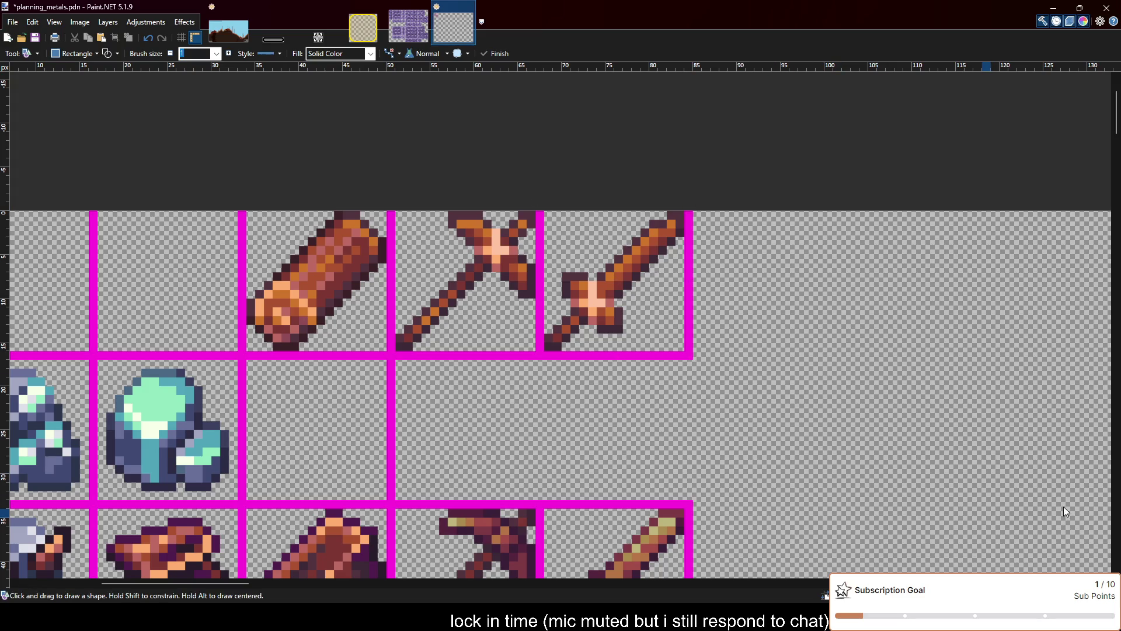
{"action": "scroll", "coordinate": [696, 337], "scroll_direction": "down", "scroll_amount": 2, "text": "ctrl"}
{"action": "scroll", "coordinate": [696, 337], "scroll_direction": "down", "scroll_amount": 3}
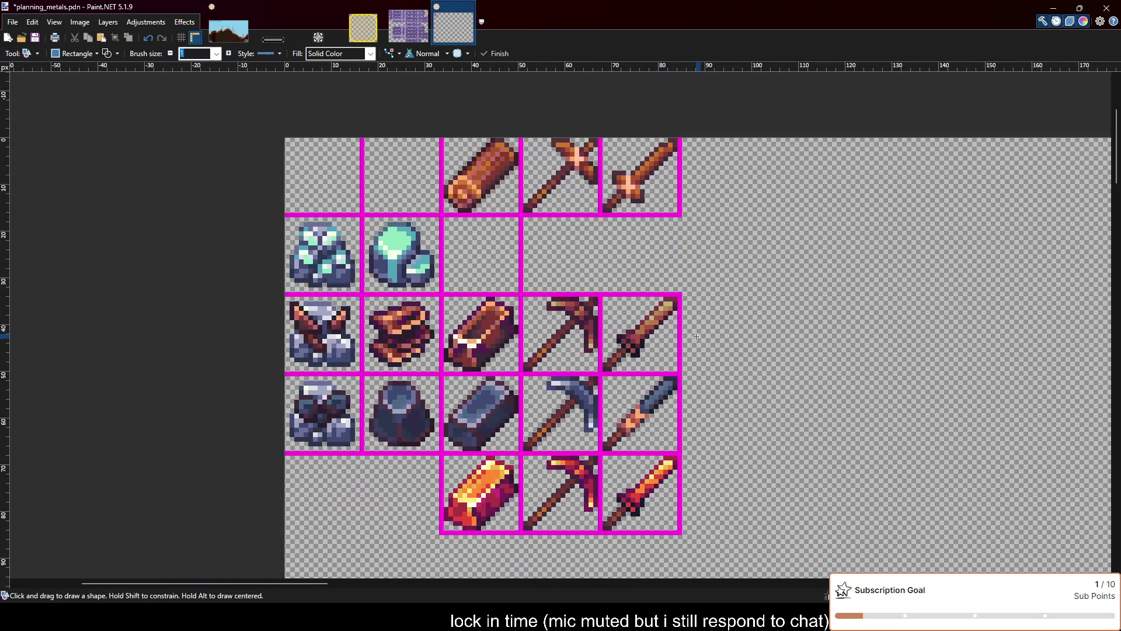
{"action": "key", "text": "ctrl+s"}
{"action": "scroll", "coordinate": [753, 409], "scroll_direction": "down", "scroll_amount": 1, "text": "ctrl"}
{"action": "scroll", "coordinate": [754, 463], "scroll_direction": "up", "scroll_amount": 2, "text": "ctrl"}
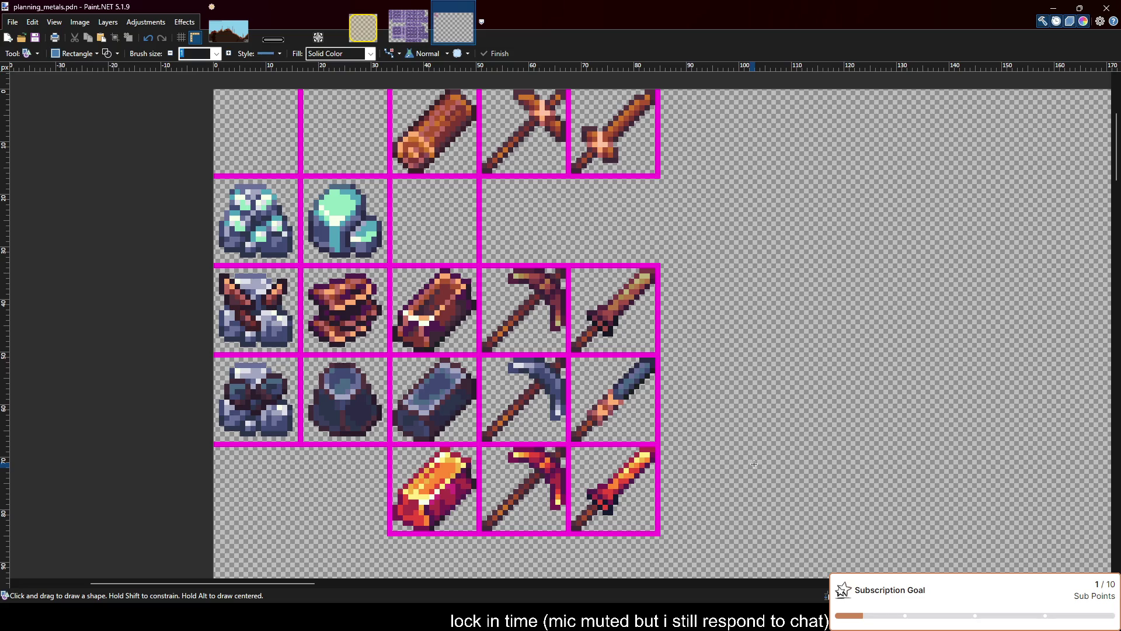
{"action": "scroll", "coordinate": [601, 414], "scroll_direction": "down", "scroll_amount": 3}
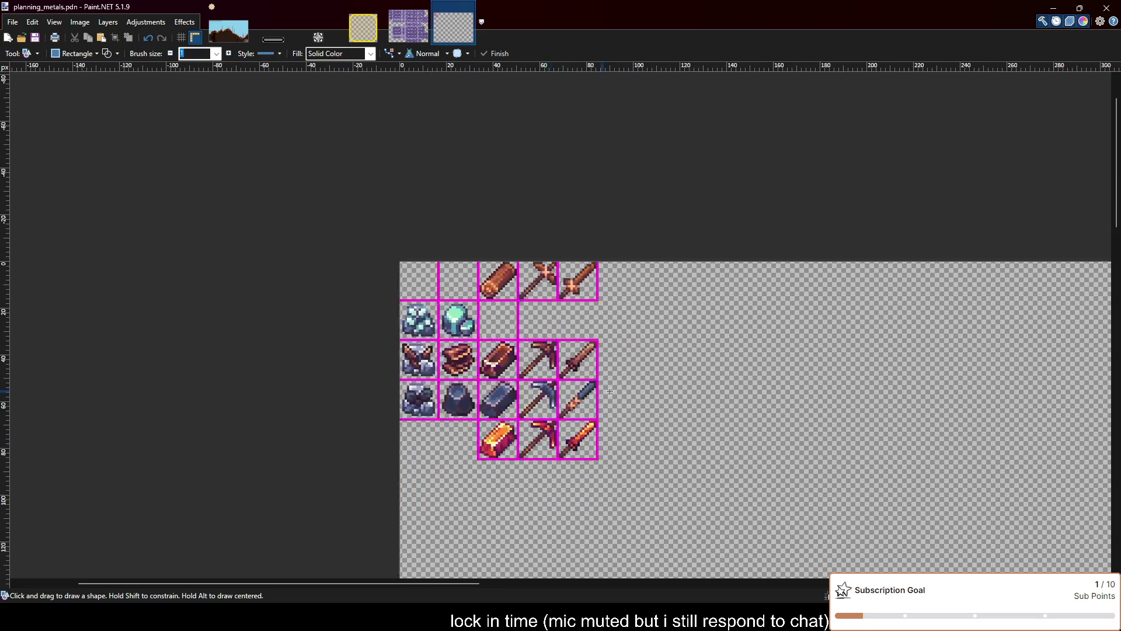
{"action": "scroll", "coordinate": [601, 409], "scroll_direction": "down", "scroll_amount": 3}
{"action": "scroll", "coordinate": [601, 368], "scroll_direction": "up", "scroll_amount": 2}
{"action": "scroll", "coordinate": [601, 360], "scroll_direction": "up", "scroll_amount": 2}
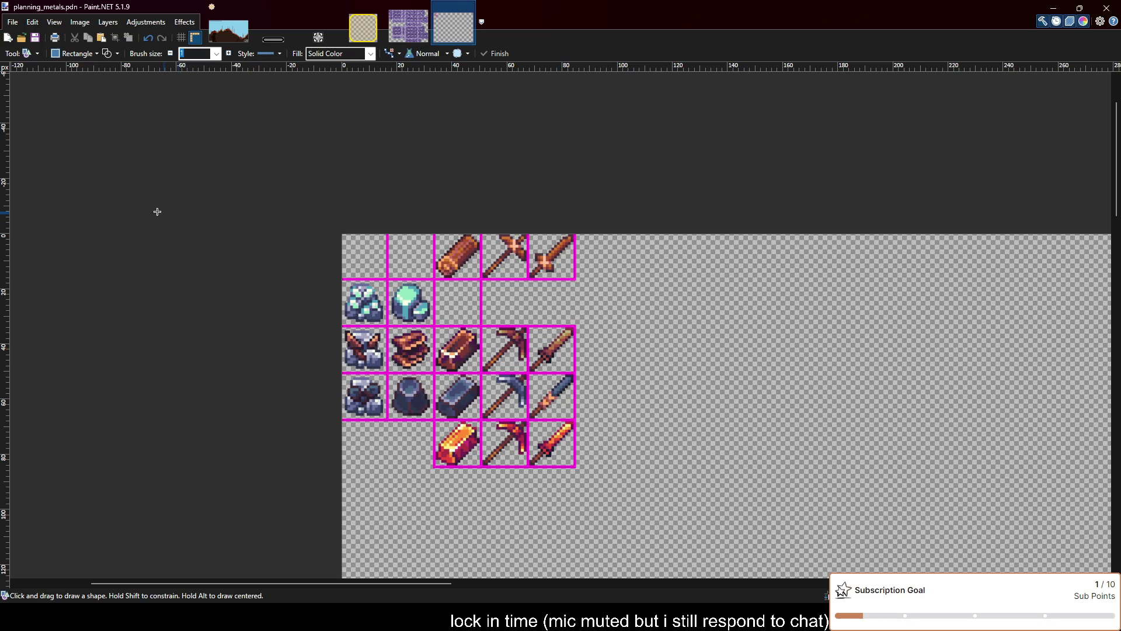
{"action": "scroll", "coordinate": [631, 404], "scroll_direction": "up", "scroll_amount": 2}
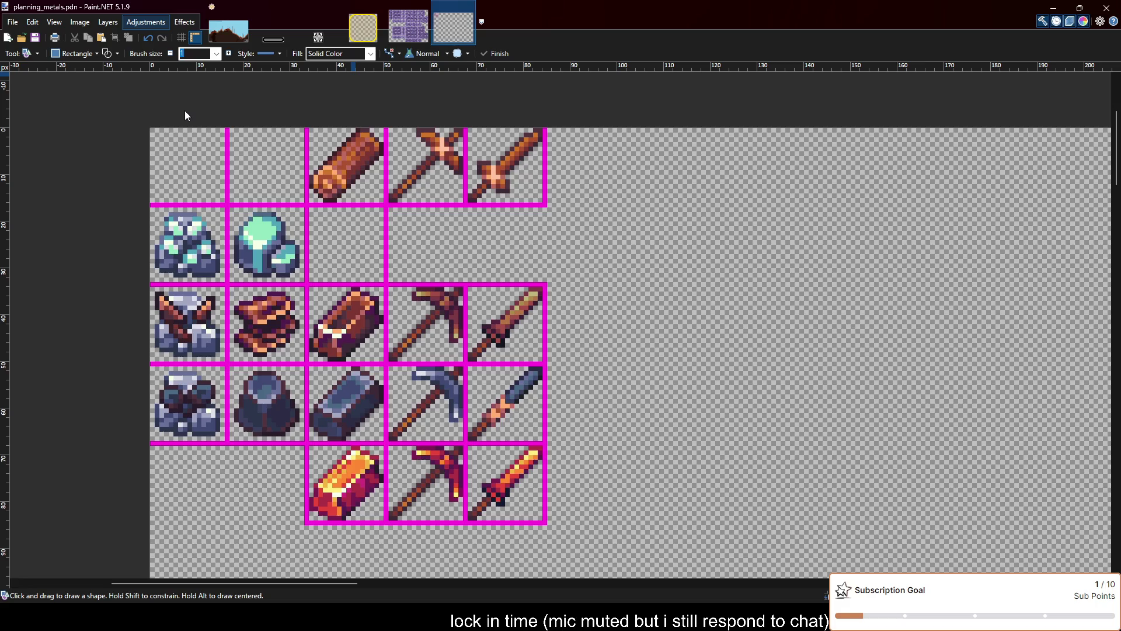
{"action": "key", "text": "ctrl+f"}
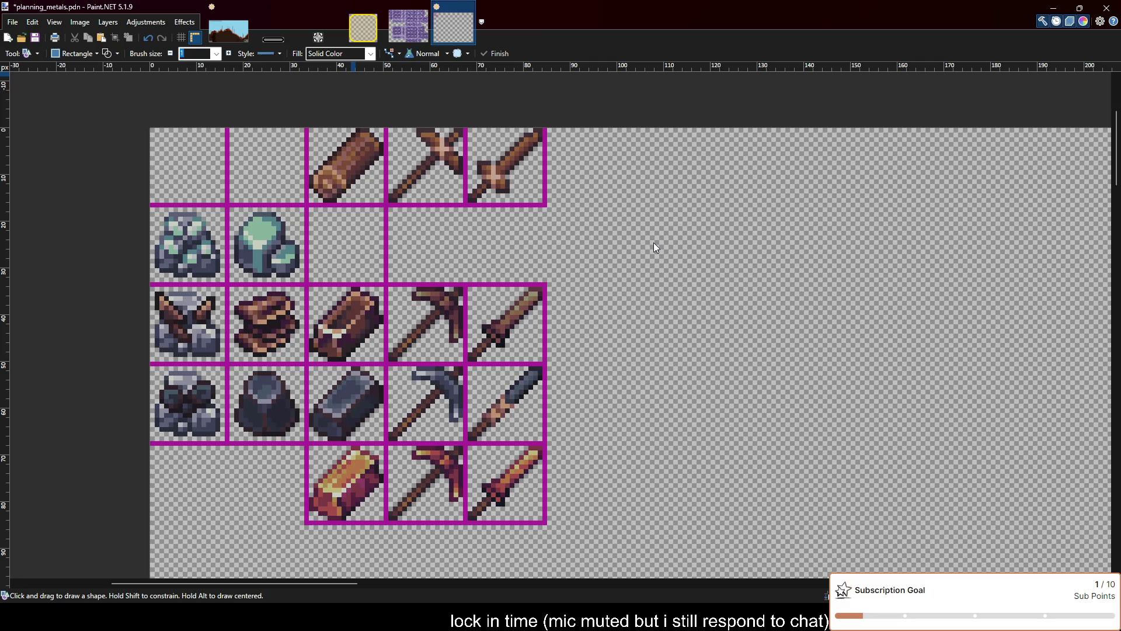
{"action": "key", "text": "ctrl+z"}
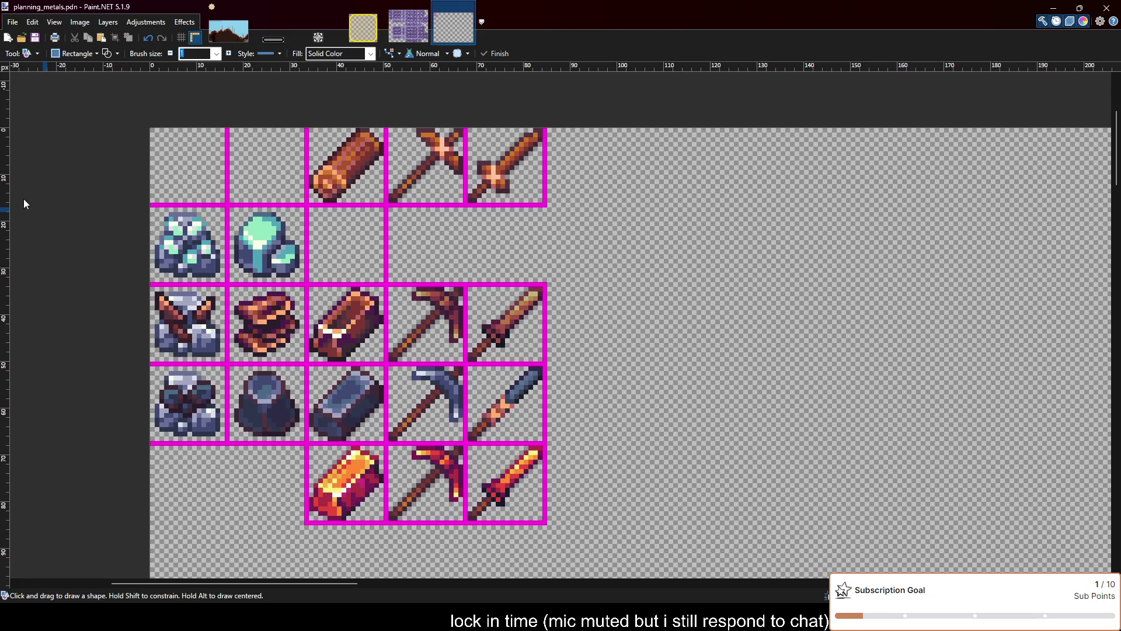
{"action": "key", "text": "t"}
Type the note 'bronze -> sat 65, lig -18' to the right of the grid
{"action": "left_click", "coordinate": [591, 279]}
{"action": "type", "text": "s"}
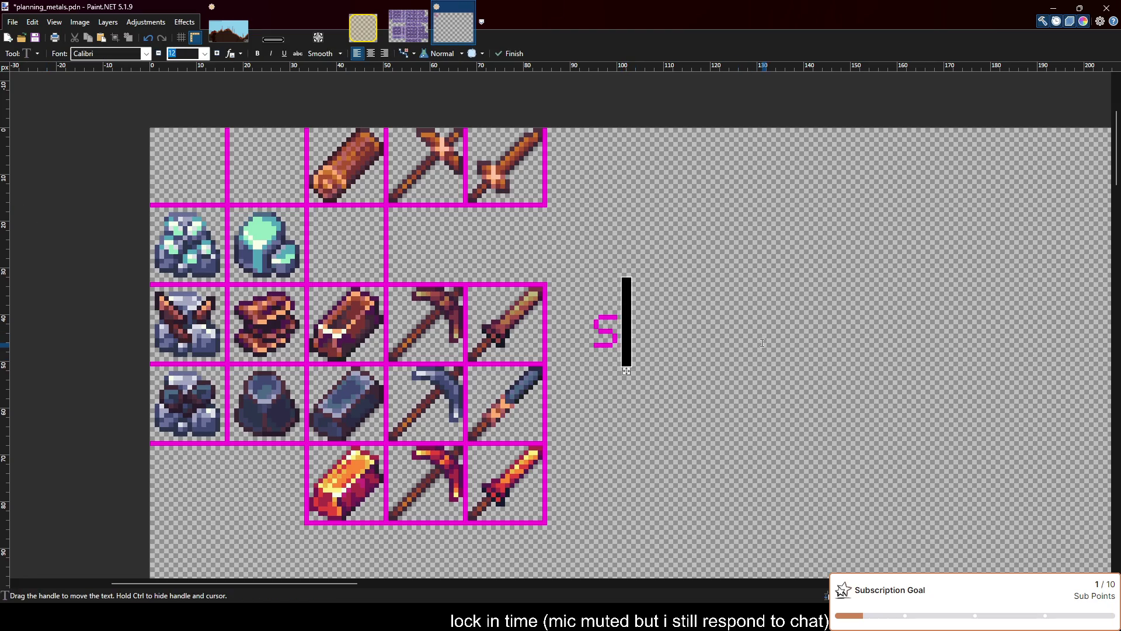
{"action": "type", "text": "at 65"}
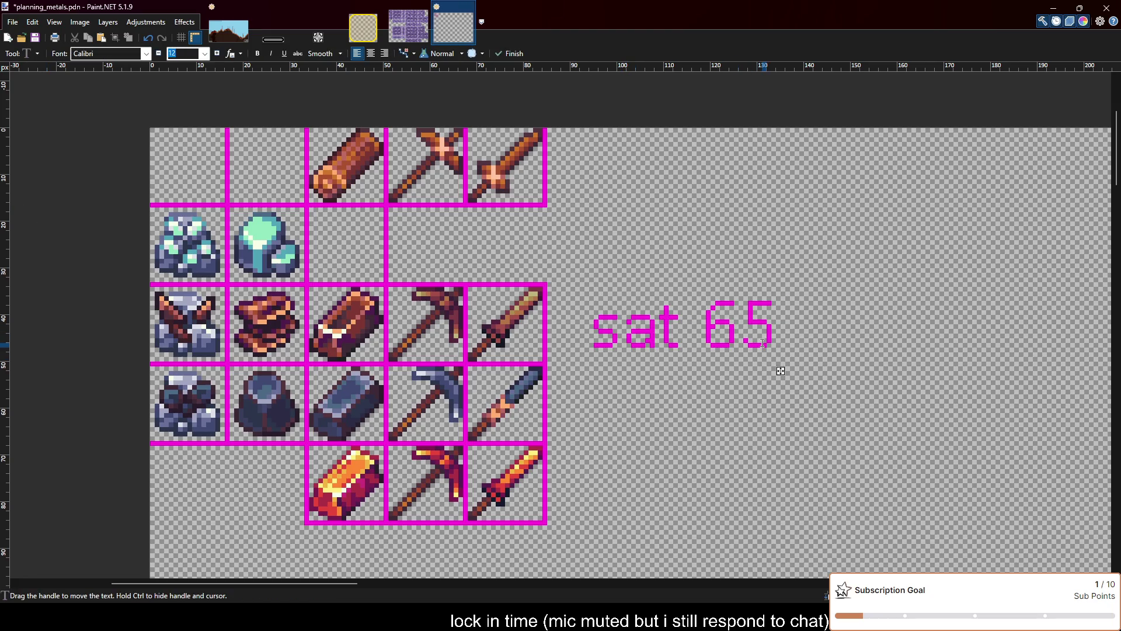
{"action": "type", "text": ", l -18"}
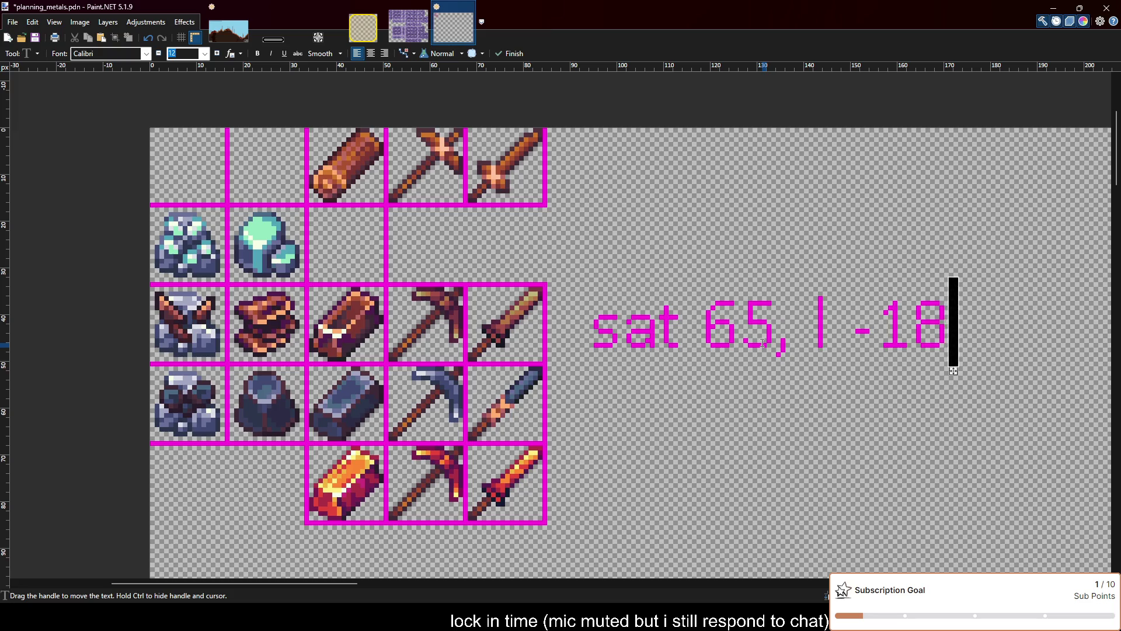
{"action": "key", "text": "BackSpace"}
{"action": "key", "text": "BackSpace"}
{"action": "key", "text": "BackSpace"}
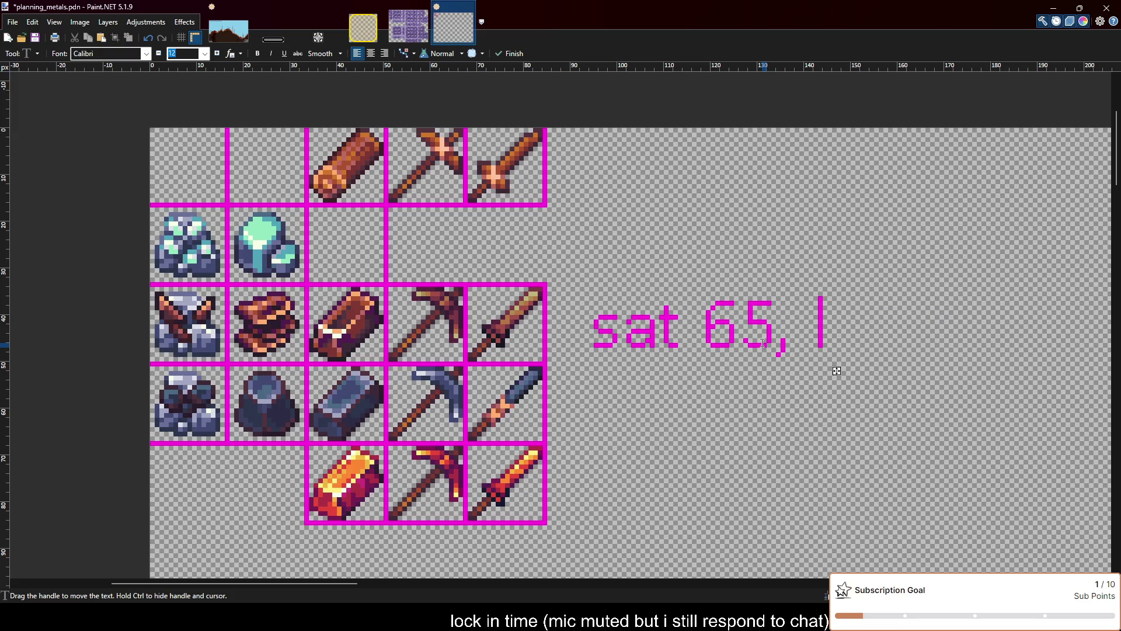
{"action": "type", "text": "ig -18"}
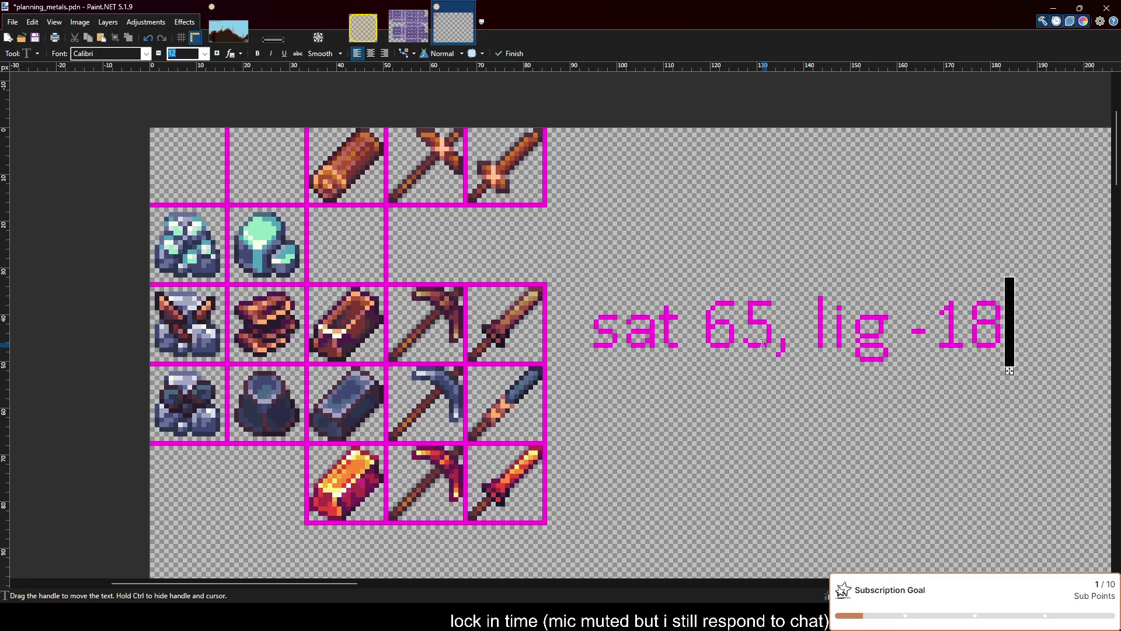
{"action": "scroll", "coordinate": [476, 339], "scroll_direction": "down", "scroll_amount": 3}
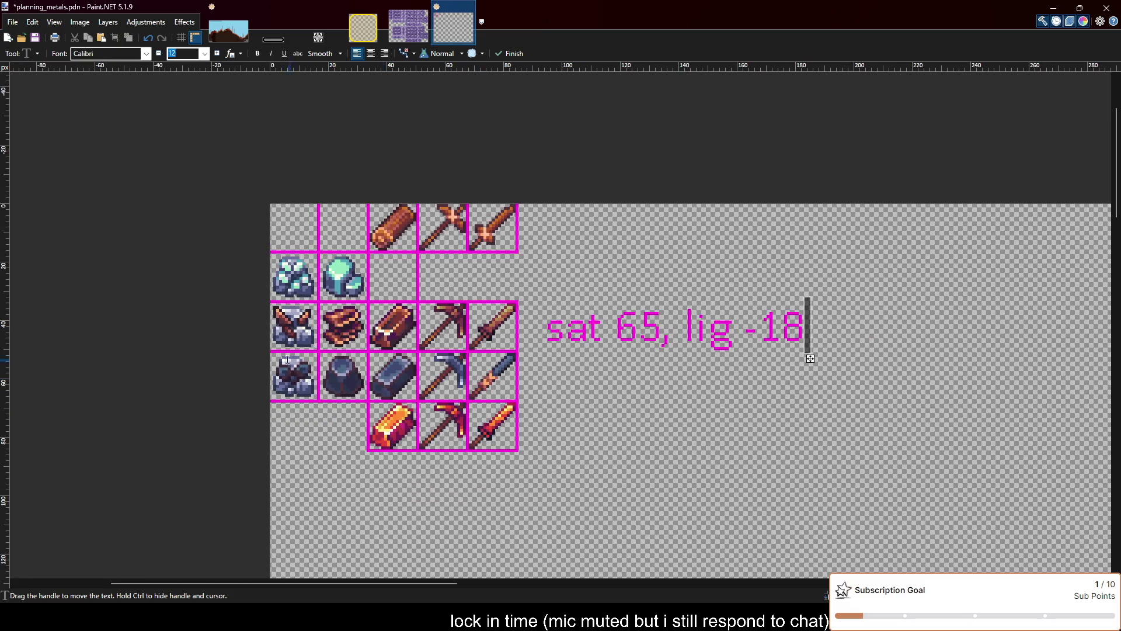
{"action": "key", "text": "ctrl+Left"}
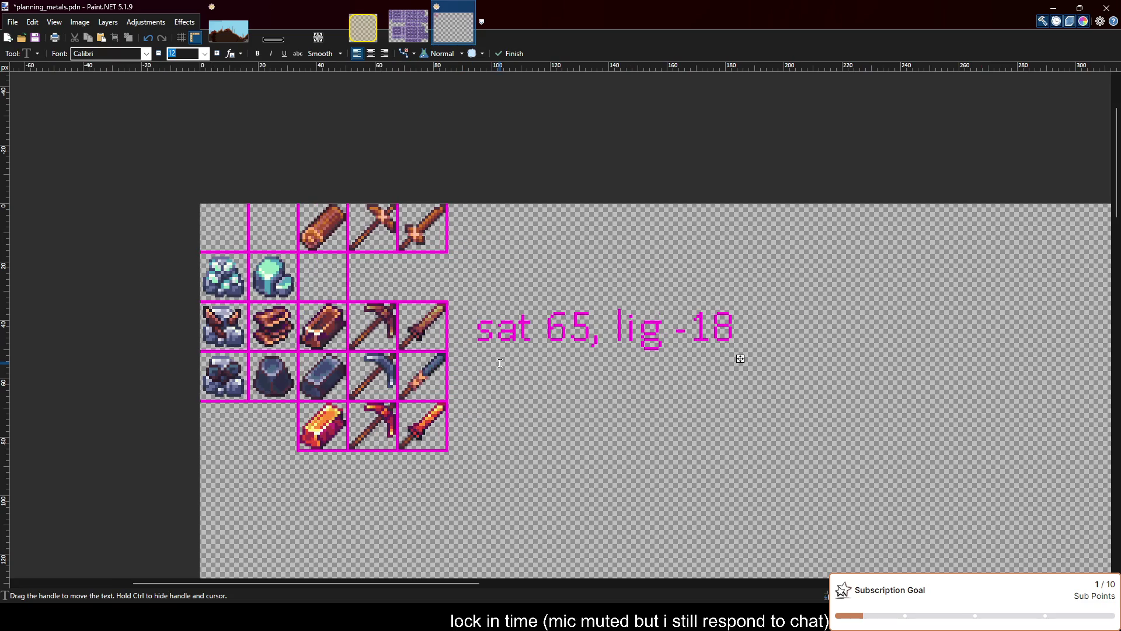
{"action": "key", "text": "ctrl+Left"}
{"action": "key", "text": "ctrl+Left"}
{"action": "type", "text": "bronze "}
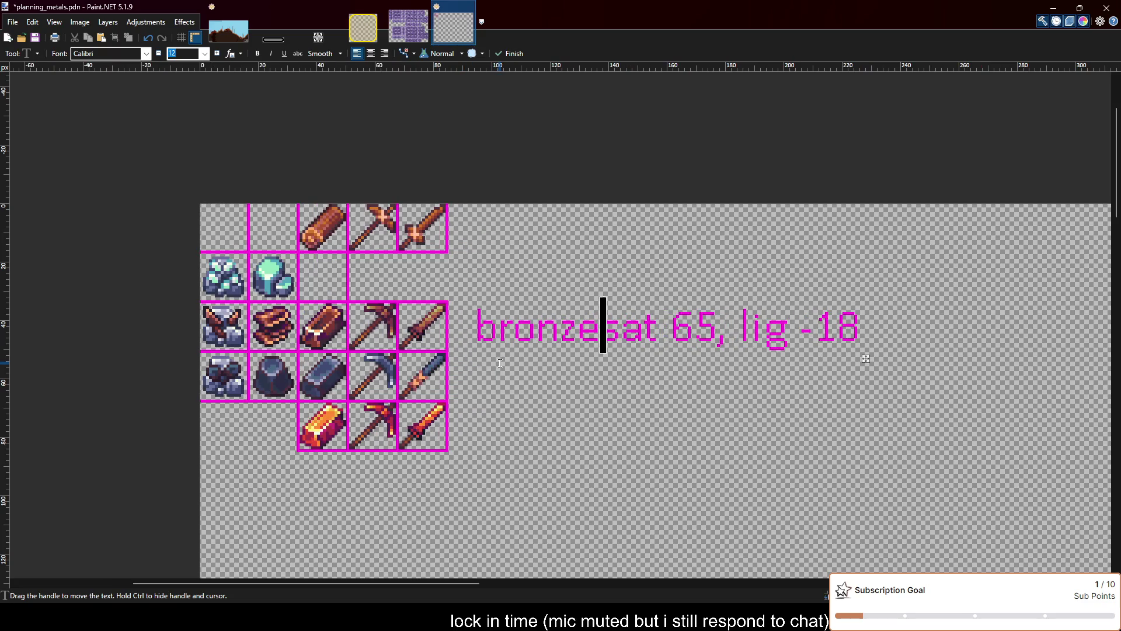
{"action": "type", "text": "->"}
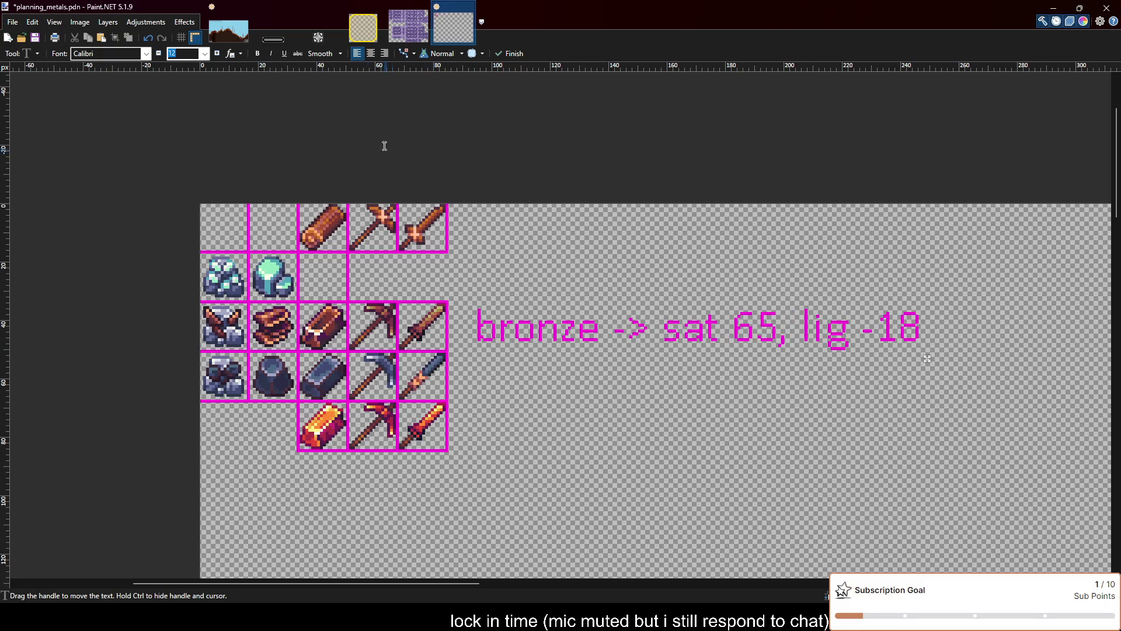
Make the note text black at font size 8
{"action": "left_click", "coordinate": [34, 527]}
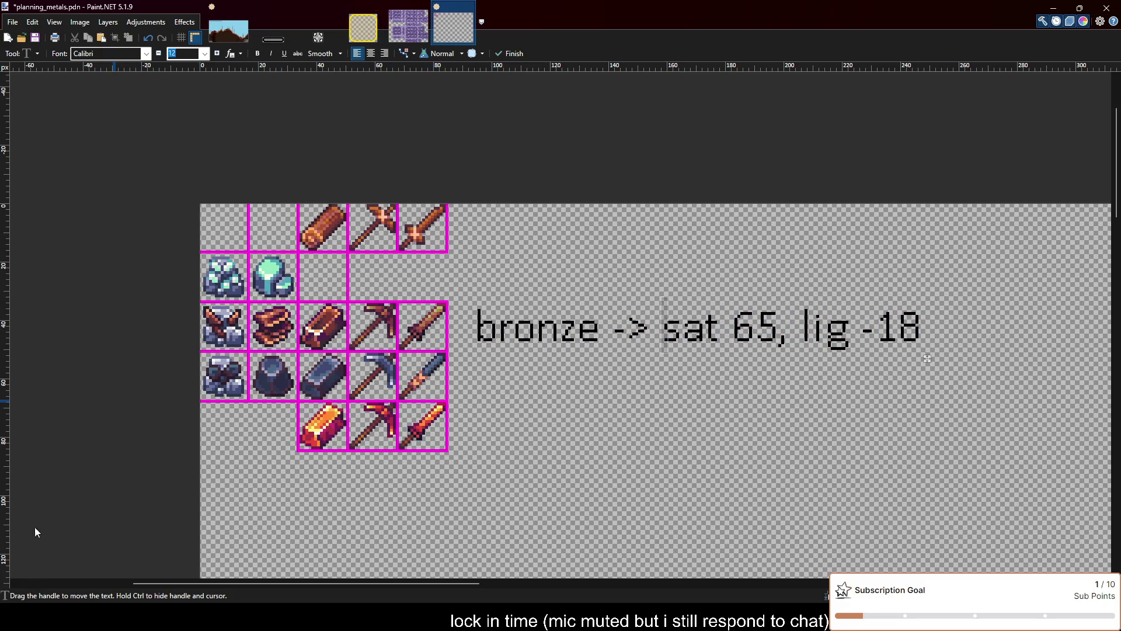
{"action": "left_click", "coordinate": [159, 54]}
{"action": "left_click", "coordinate": [159, 55]}
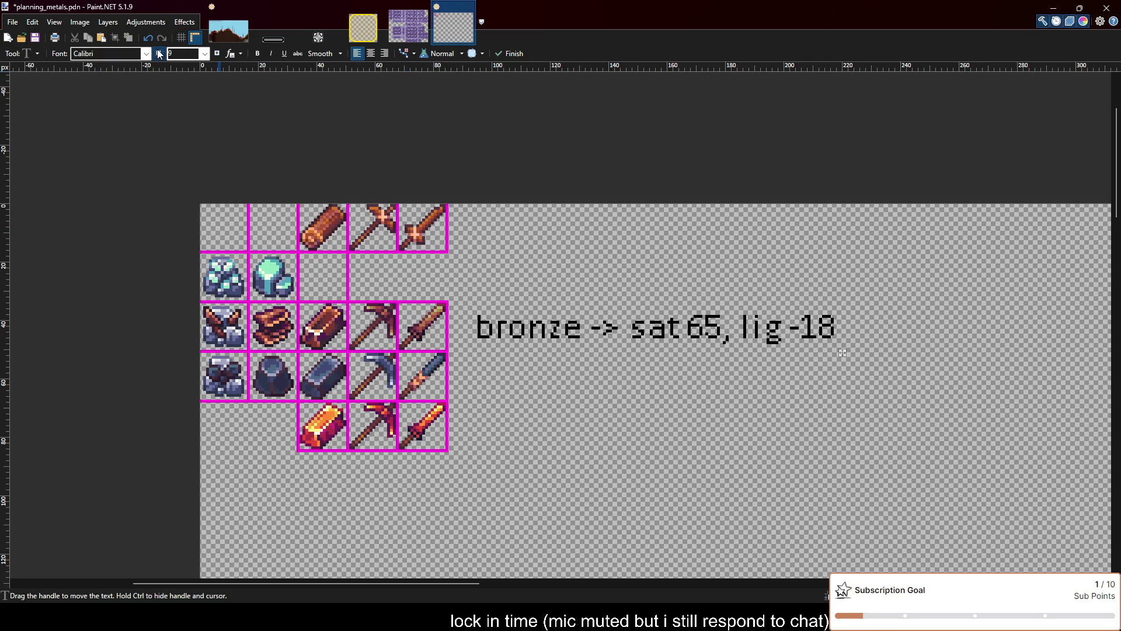
{"action": "left_click", "coordinate": [159, 54]}
{"action": "left_click", "coordinate": [159, 55]}
{"action": "left_click", "coordinate": [158, 55]}
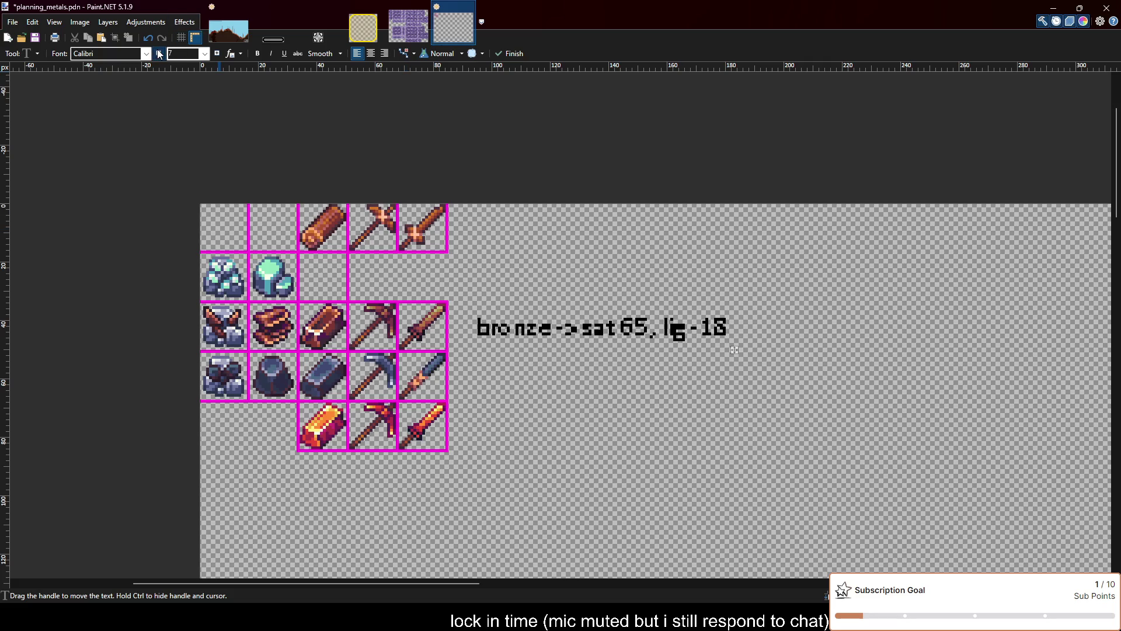
{"action": "left_click", "coordinate": [159, 55]}
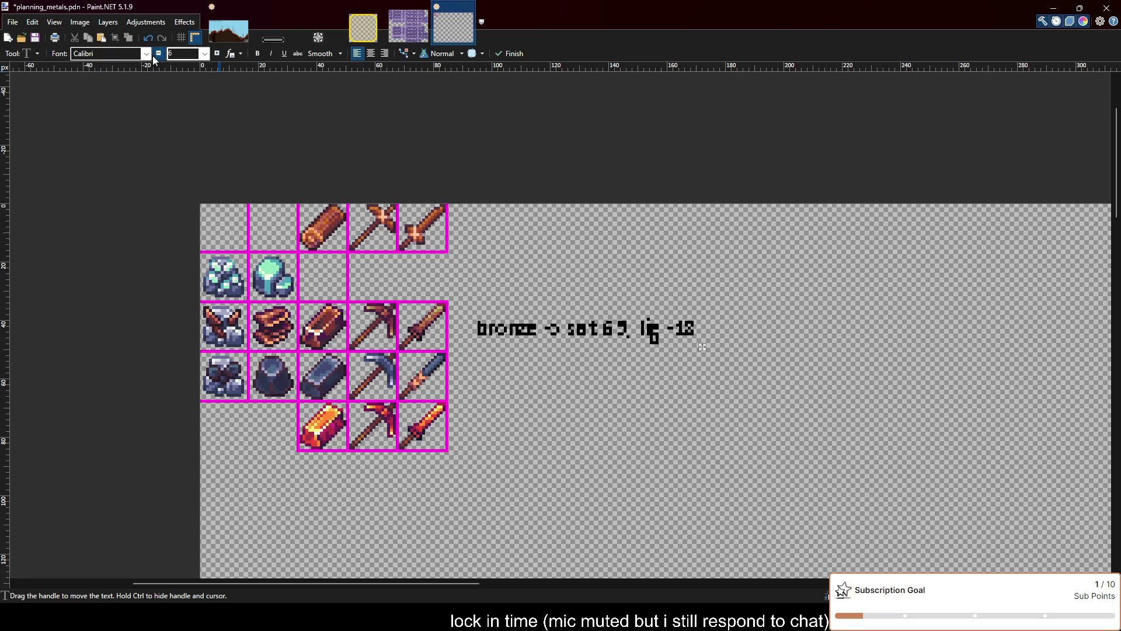
{"action": "left_click", "coordinate": [217, 56]}
{"action": "left_click", "coordinate": [218, 55]}
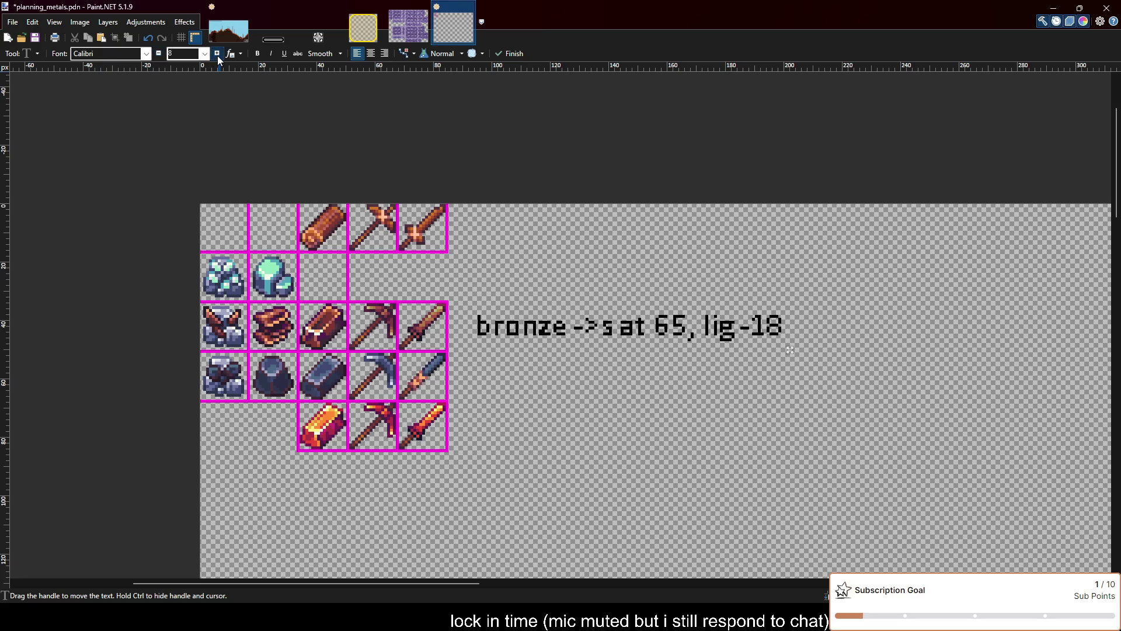
{"action": "scroll", "coordinate": [581, 350], "scroll_direction": "down", "scroll_amount": 2}
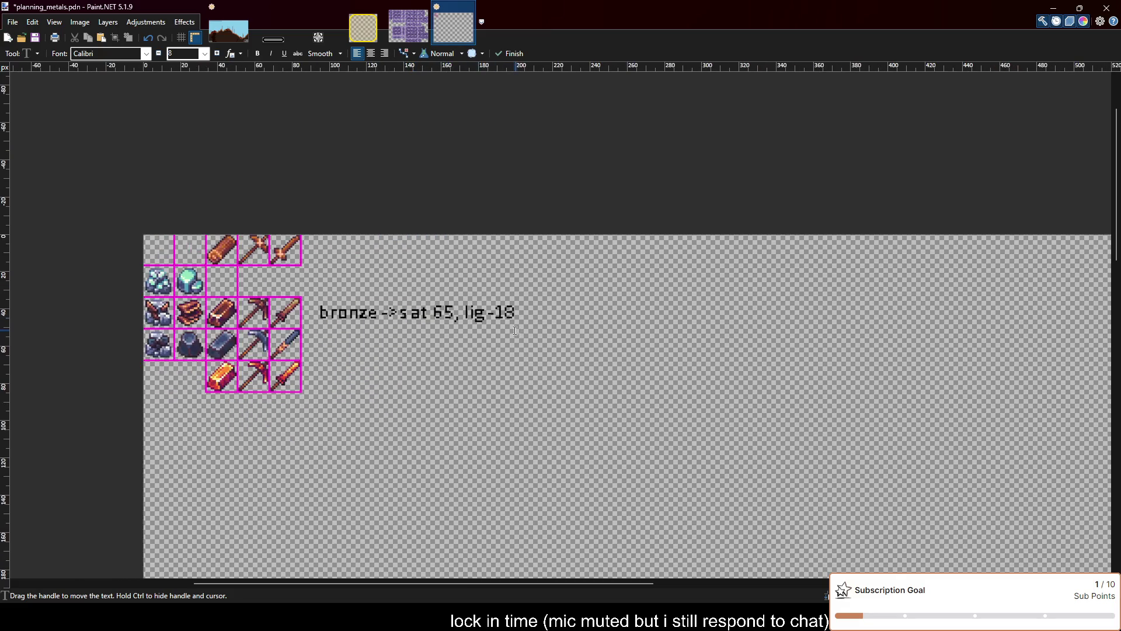
{"action": "type", "text": "s"}
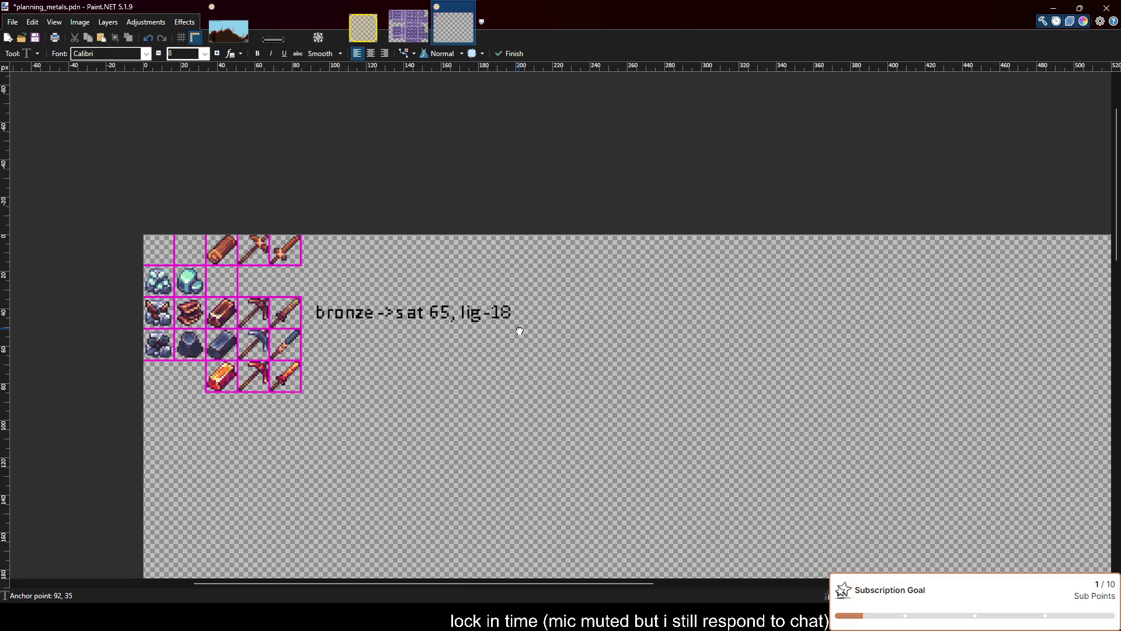
Move the note further right of the sprite grid
{"action": "left_click_drag", "start_coordinate": [520, 331], "coordinate": [724, 331]}
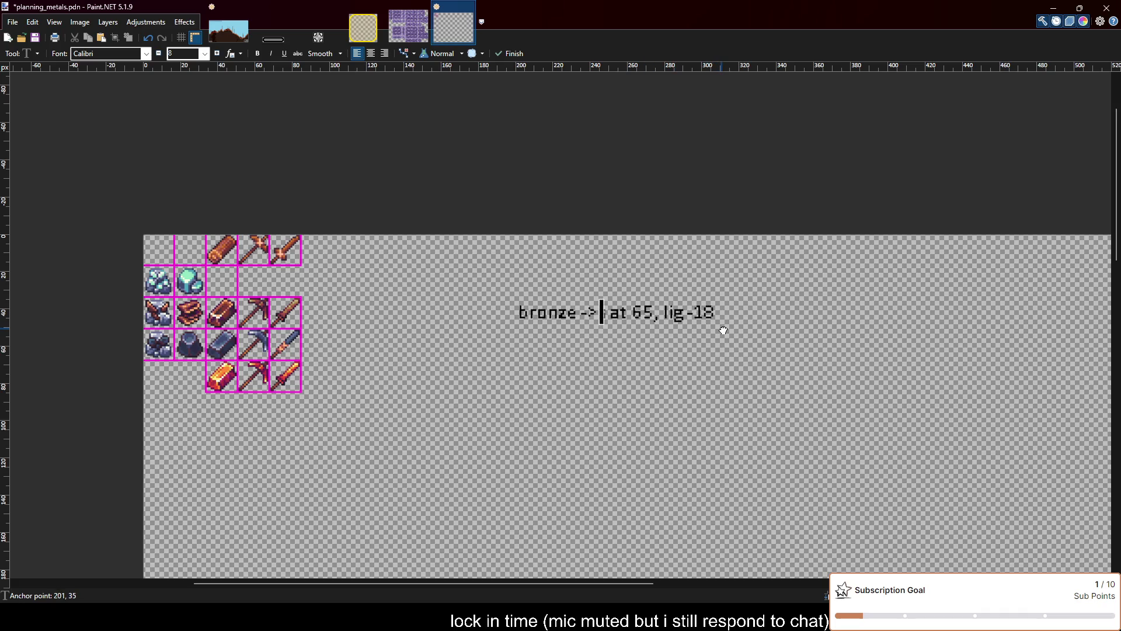
{"action": "scroll", "coordinate": [368, 335], "scroll_direction": "right", "scroll_amount": 5}
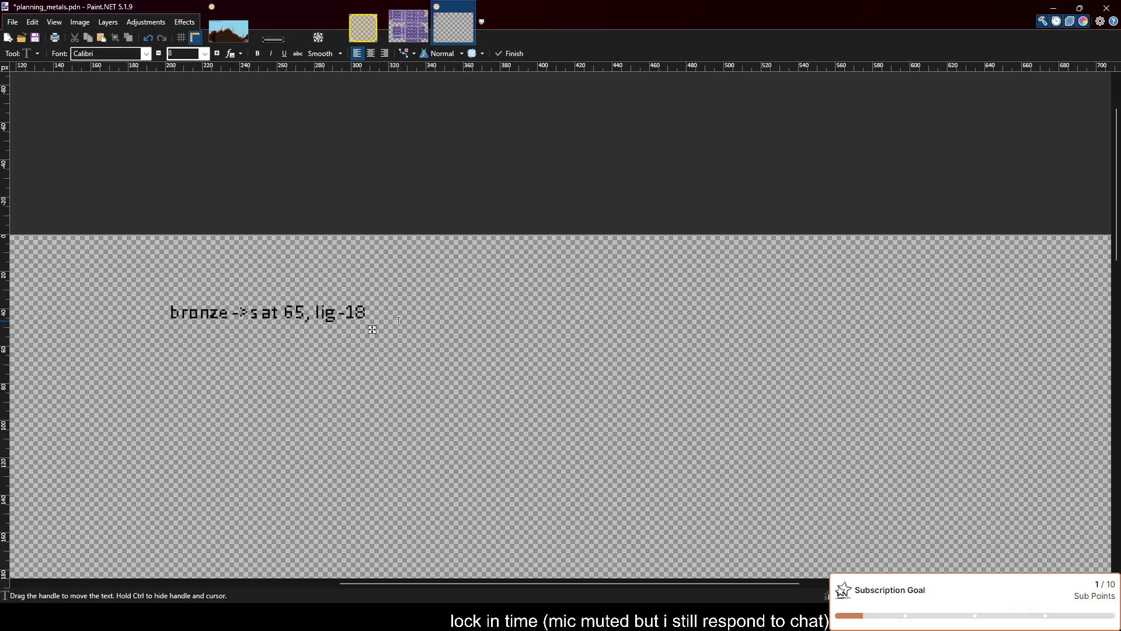
{"action": "left_click_drag", "start_coordinate": [374, 329], "coordinate": [467, 335]}
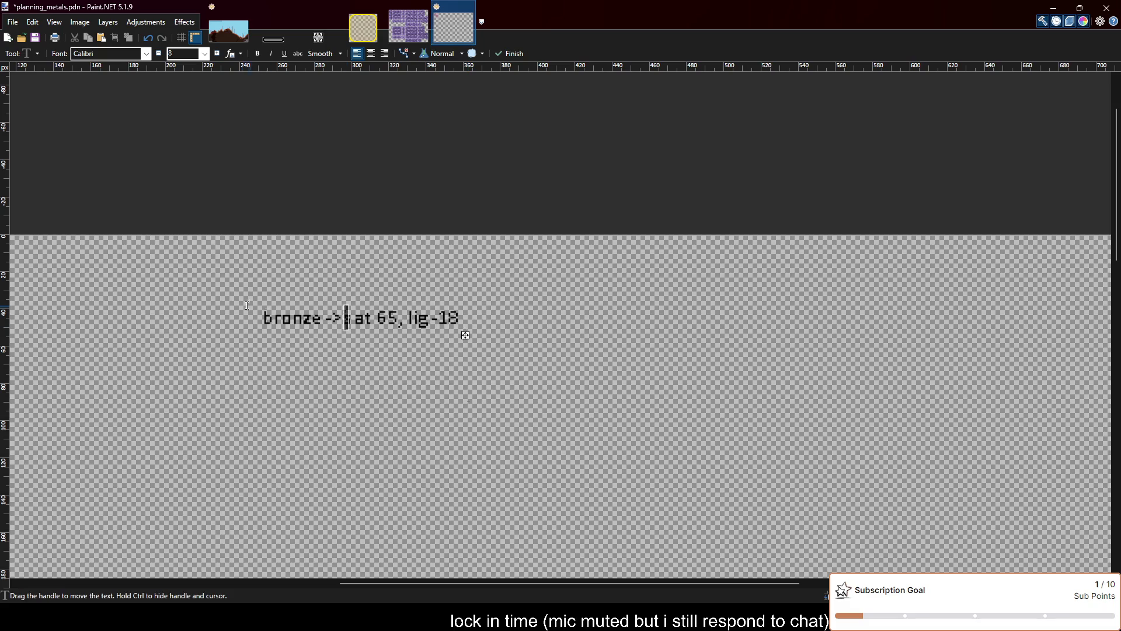
{"action": "scroll", "coordinate": [436, 305], "scroll_direction": "up", "scroll_amount": 1}
{"action": "scroll", "coordinate": [436, 305], "scroll_direction": "down", "scroll_amount": 2}
{"action": "scroll", "coordinate": [436, 305], "scroll_direction": "left", "scroll_amount": 4}
{"action": "scroll", "coordinate": [467, 262], "scroll_direction": "left", "scroll_amount": 1}
{"action": "scroll", "coordinate": [497, 234], "scroll_direction": "left", "scroll_amount": 1}
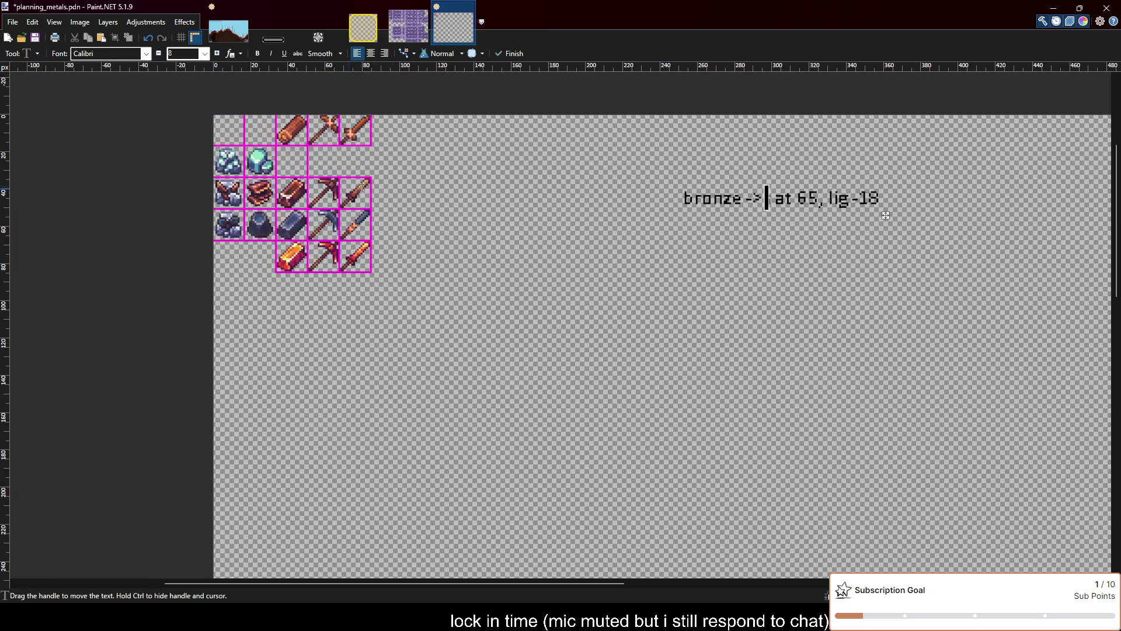